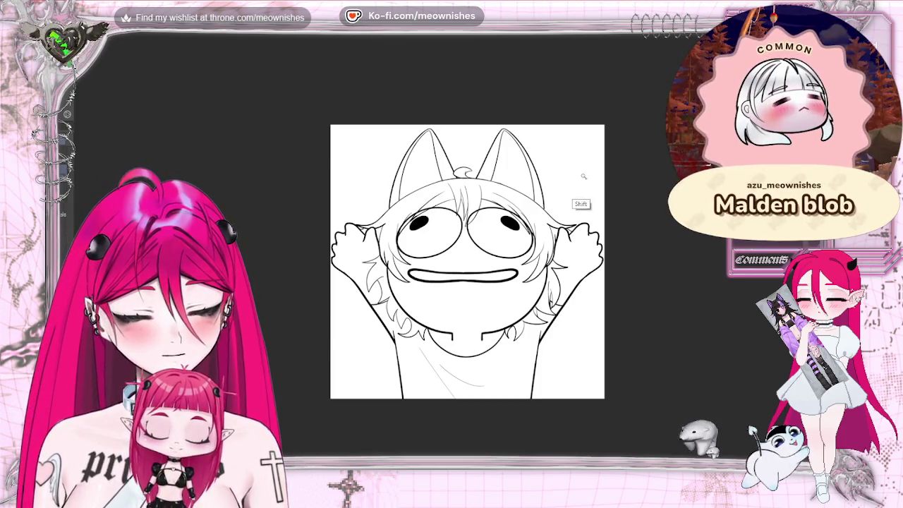
Fill the head, ears and body with a light beige base colour, then deselect.
{"action": "key", "text": "ctrl+a"}
{"action": "key", "text": "shift"}
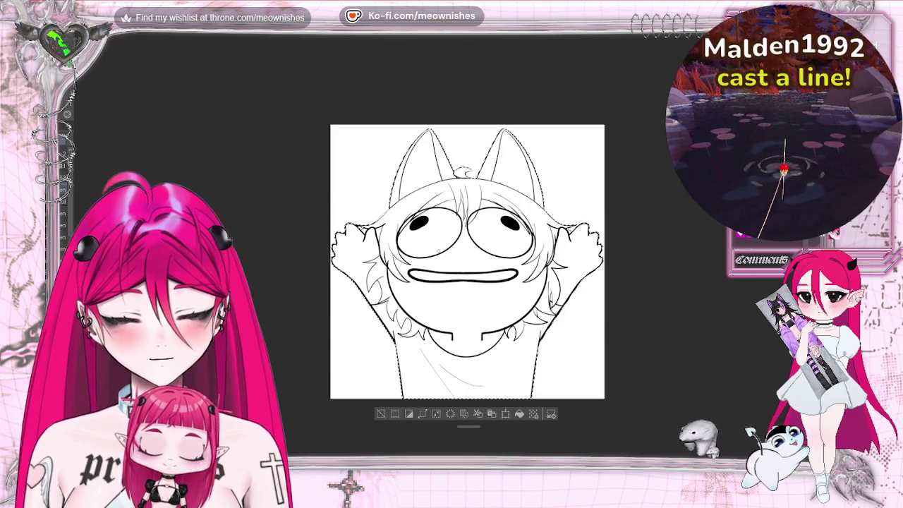
{"action": "mouse_move", "coordinate": [536, 155]}
{"action": "left_mouse_down"}
{"action": "mouse_move", "coordinate": [484, 151]}
{"action": "mouse_move", "coordinate": [437, 233]}
{"action": "mouse_move", "coordinate": [322, 303]}
{"action": "mouse_move", "coordinate": [621, 255]}
{"action": "mouse_move", "coordinate": [424, 361]}
{"action": "mouse_move", "coordinate": [536, 388]}
{"action": "mouse_move", "coordinate": [374, 325]}
{"action": "left_mouse_up"}
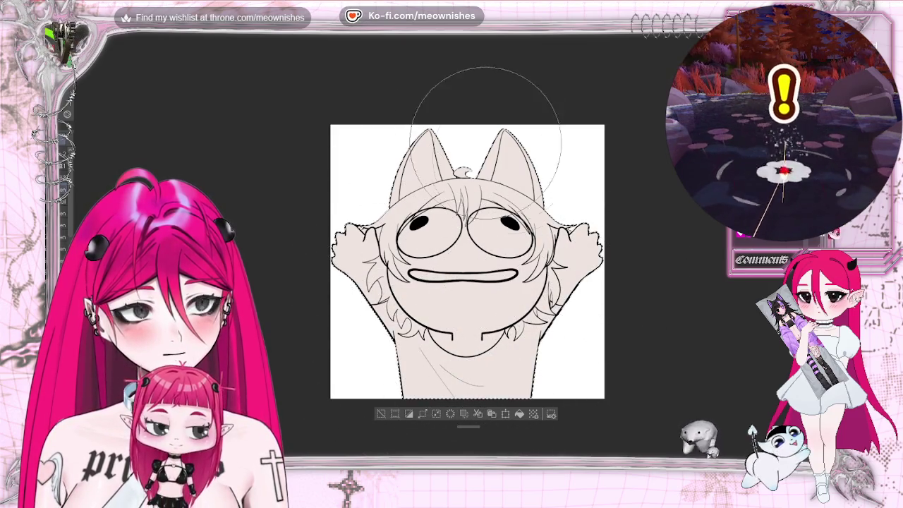
{"action": "left_click", "coordinate": [381, 414]}
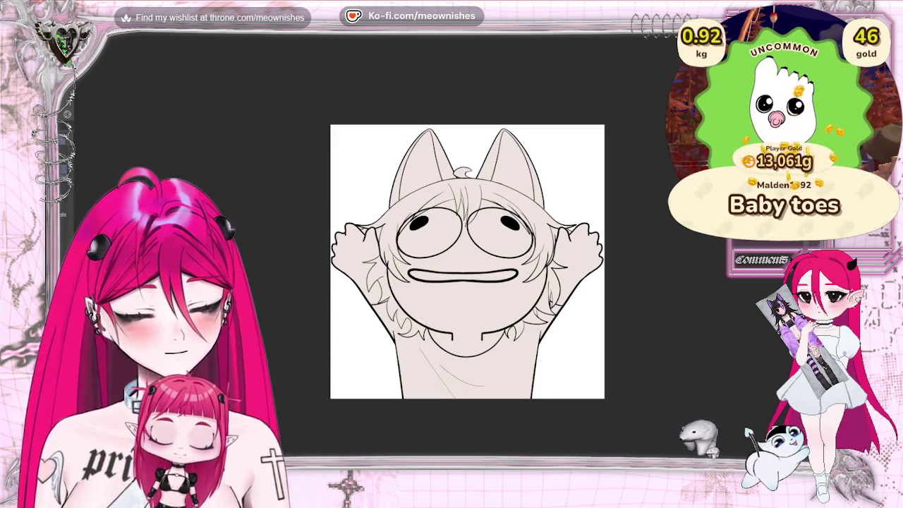
Select all the hair regions, undoing overreaching additions, and open Expand selected area.
{"action": "key", "text": "shift"}
{"action": "left_click", "coordinate": [419, 221], "text": "shift"}
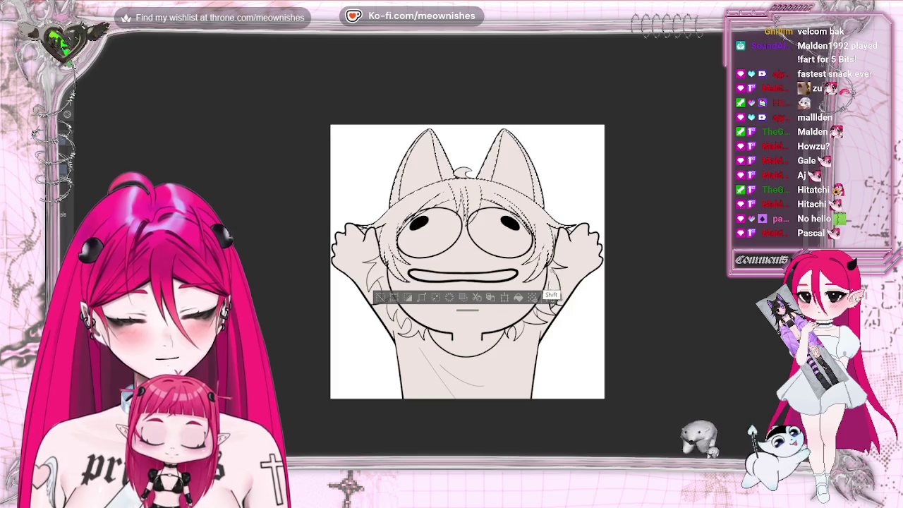
{"action": "left_click", "coordinate": [547, 290], "text": "shift"}
{"action": "left_click", "coordinate": [547, 285], "text": "shift"}
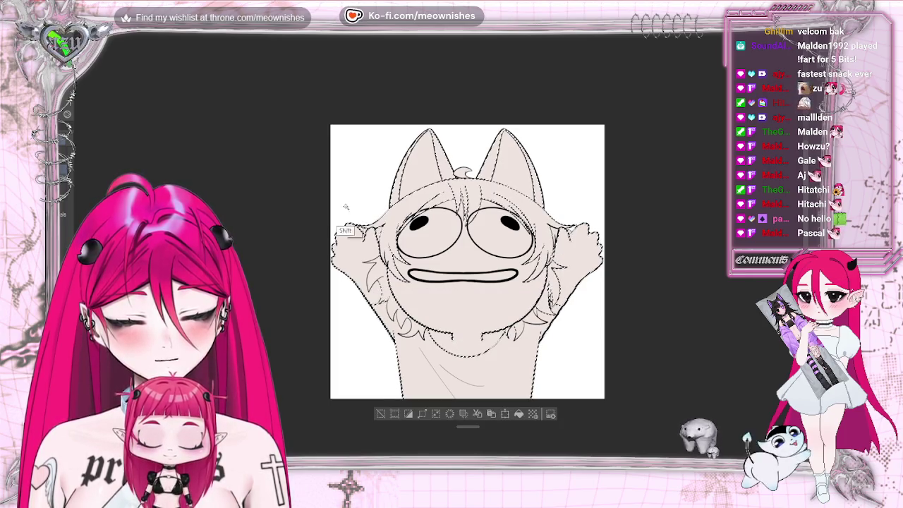
{"action": "key", "text": "ctrl+z"}
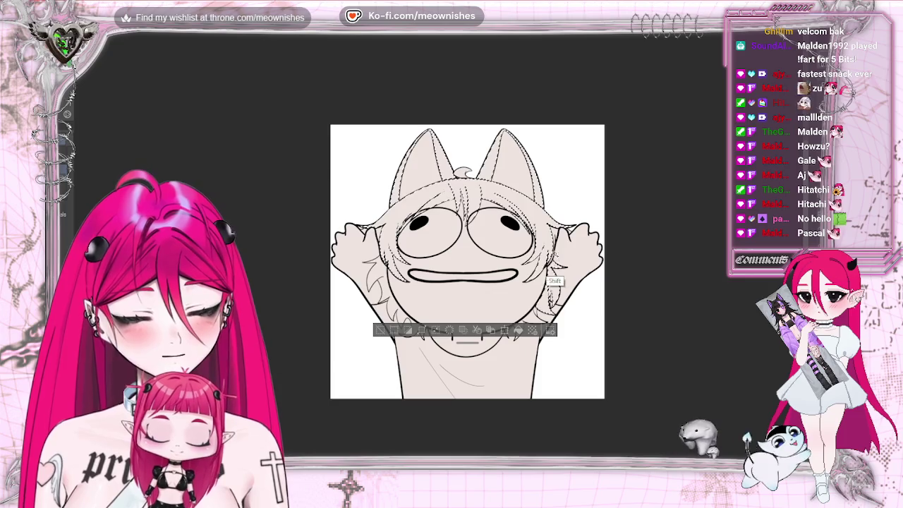
{"action": "left_click", "coordinate": [563, 254], "text": "shift"}
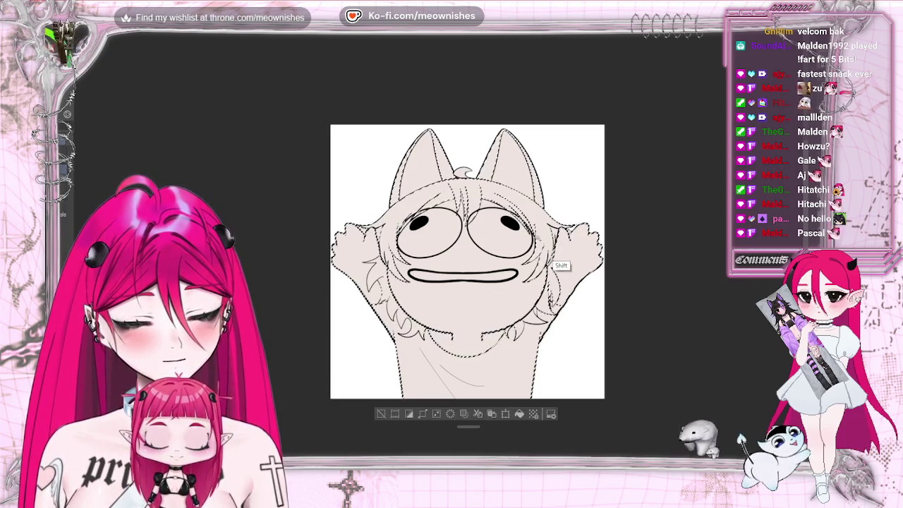
{"action": "key", "text": "ctrl+z"}
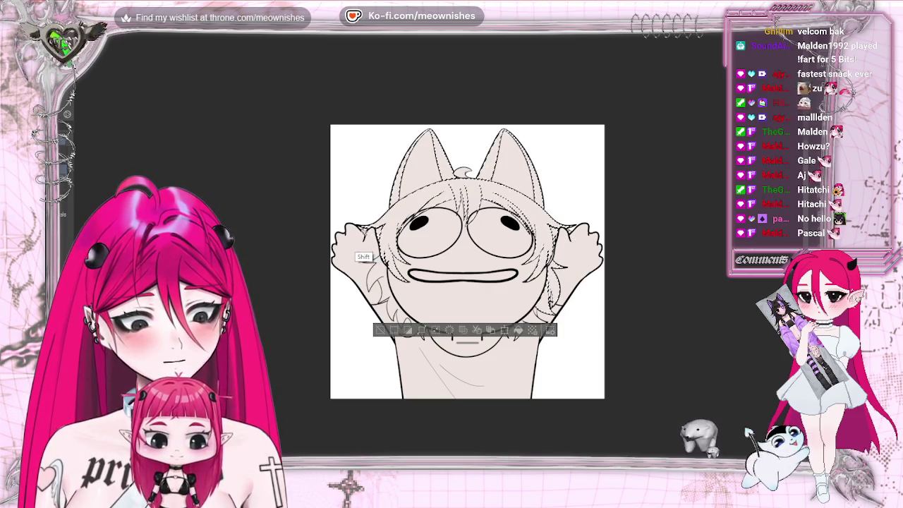
{"action": "left_click", "coordinate": [394, 345], "text": "shift"}
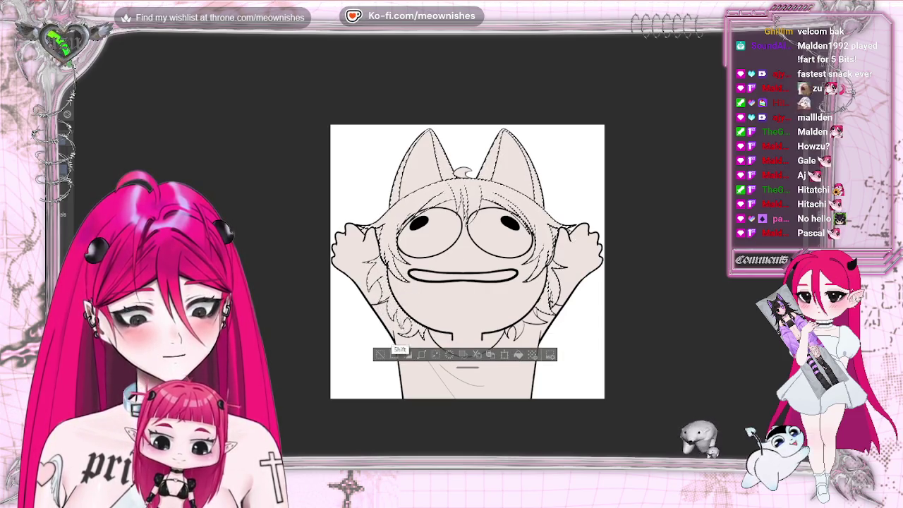
{"action": "left_click", "coordinate": [529, 323], "text": "shift"}
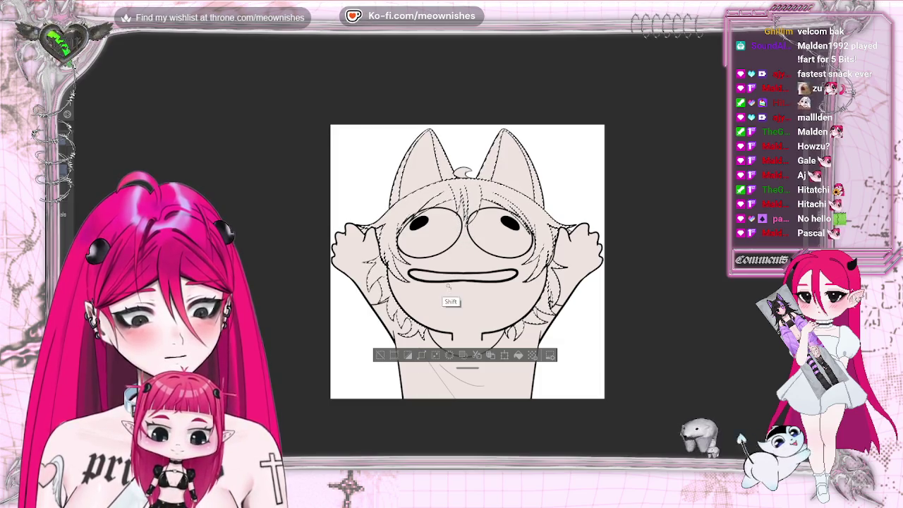
{"action": "left_click", "coordinate": [421, 355]}
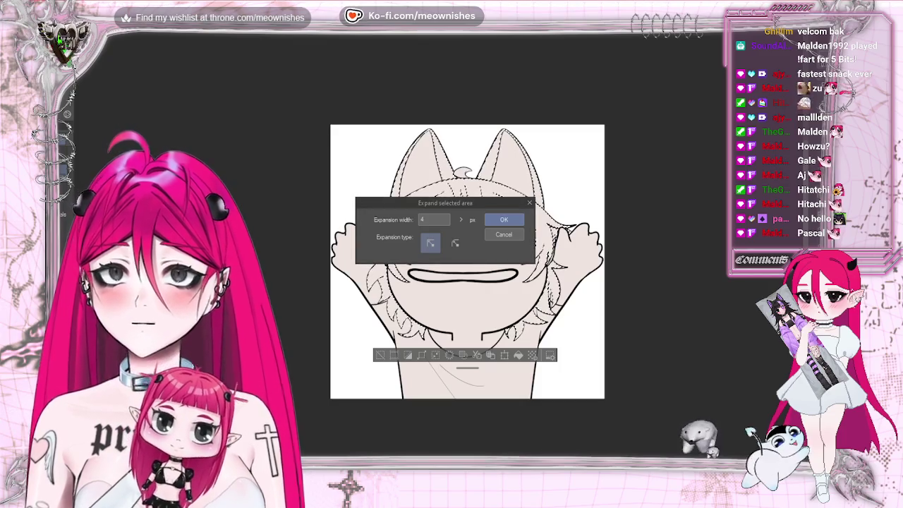
Expand the hair selection by 4 px, paint it dark navy, and deselect.
{"action": "key", "text": "Return"}
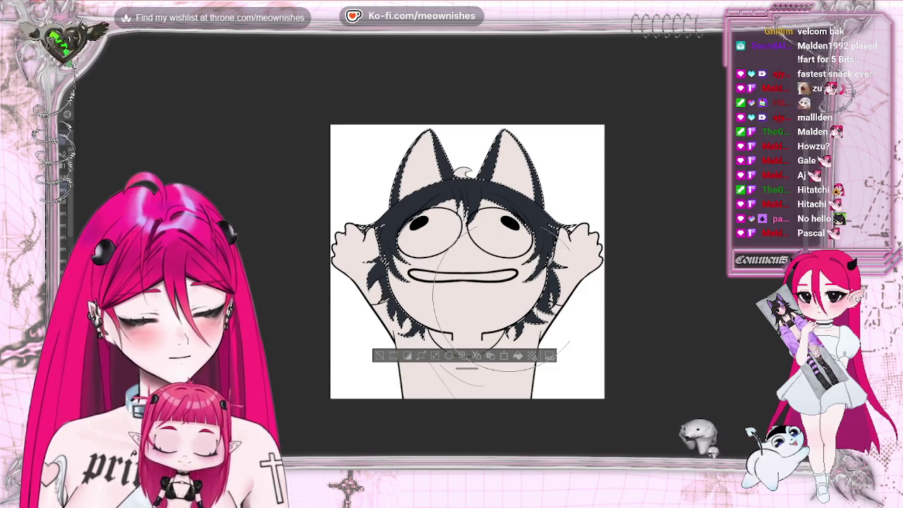
{"action": "left_click", "coordinate": [379, 356]}
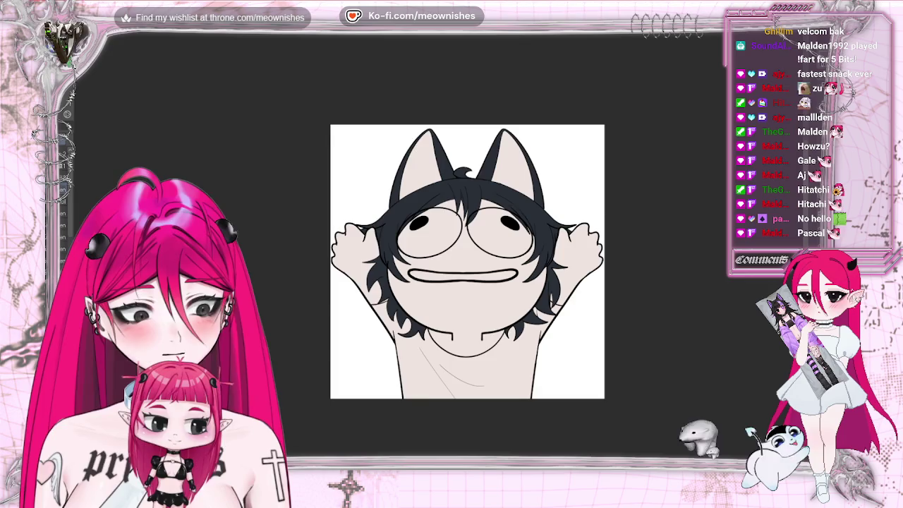
{"action": "scroll", "coordinate": [439, 247], "scroll_direction": "down", "scroll_amount": 2}
{"action": "scroll", "coordinate": [439, 247], "scroll_direction": "down", "scroll_amount": 1}
{"action": "scroll", "coordinate": [439, 247], "scroll_direction": "down", "scroll_amount": 1}
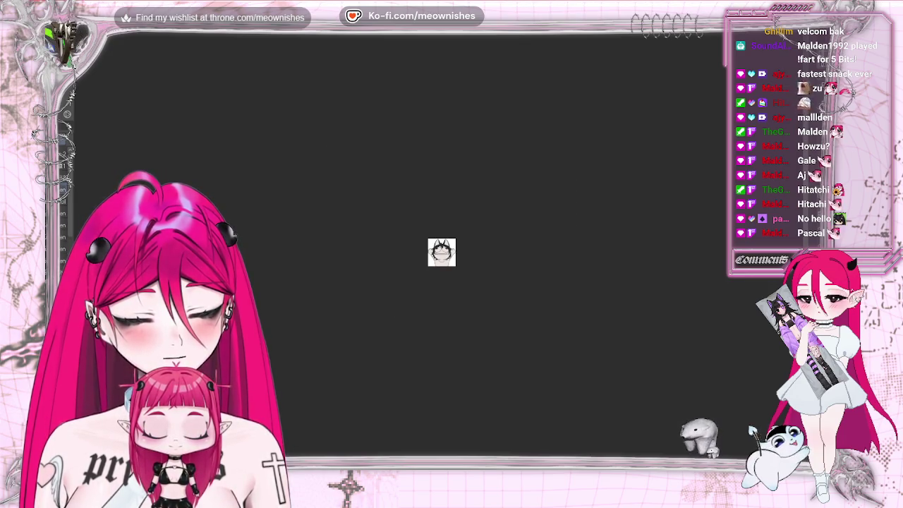
{"action": "scroll", "coordinate": [442, 252], "scroll_direction": "up", "scroll_amount": 2}
{"action": "scroll", "coordinate": [462, 260], "scroll_direction": "up", "scroll_amount": 1}
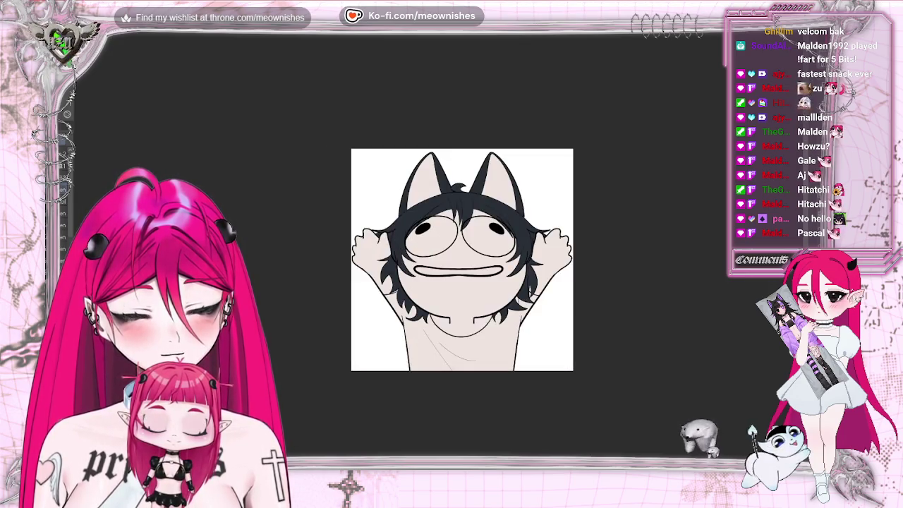
{"action": "scroll", "coordinate": [438, 249], "scroll_direction": "up", "scroll_amount": 1}
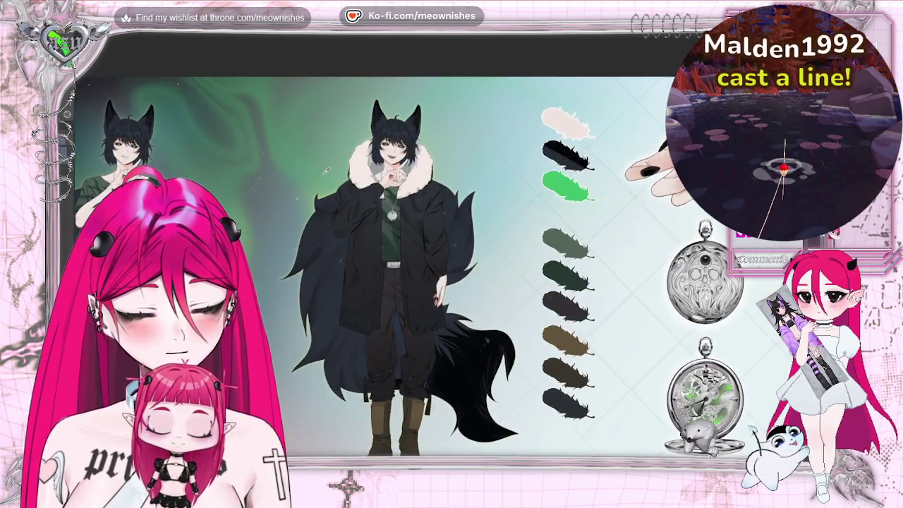
{"action": "scroll", "coordinate": [380, 227], "scroll_direction": "up", "scroll_amount": 2}
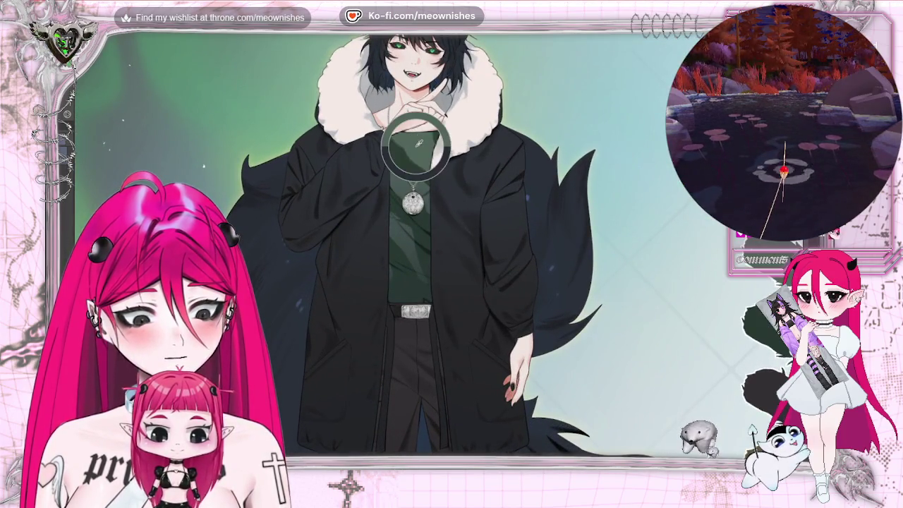
{"action": "key", "text": "ctrl+Tab"}
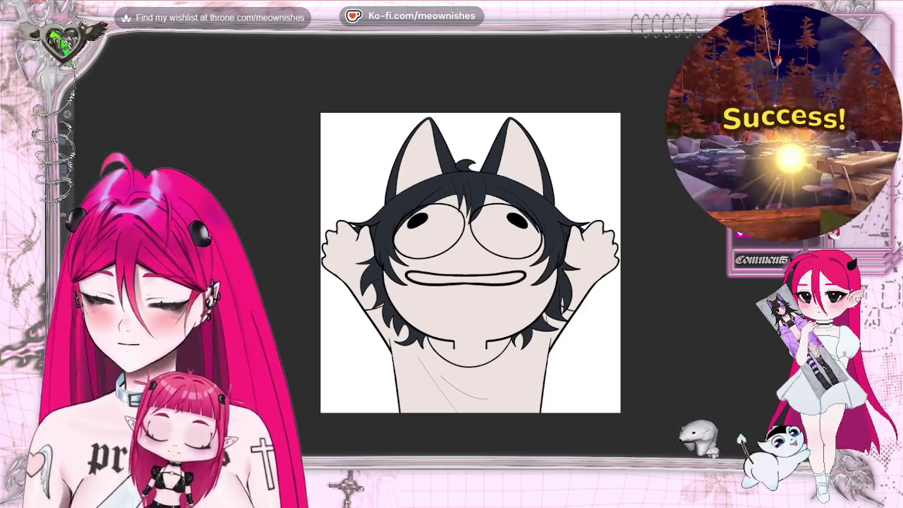
Select and expand the body areas, then fill the shirt dark green and deselect.
{"action": "left_click", "coordinate": [411, 381], "text": "shift"}
{"action": "left_click", "coordinate": [562, 315], "text": "shift"}
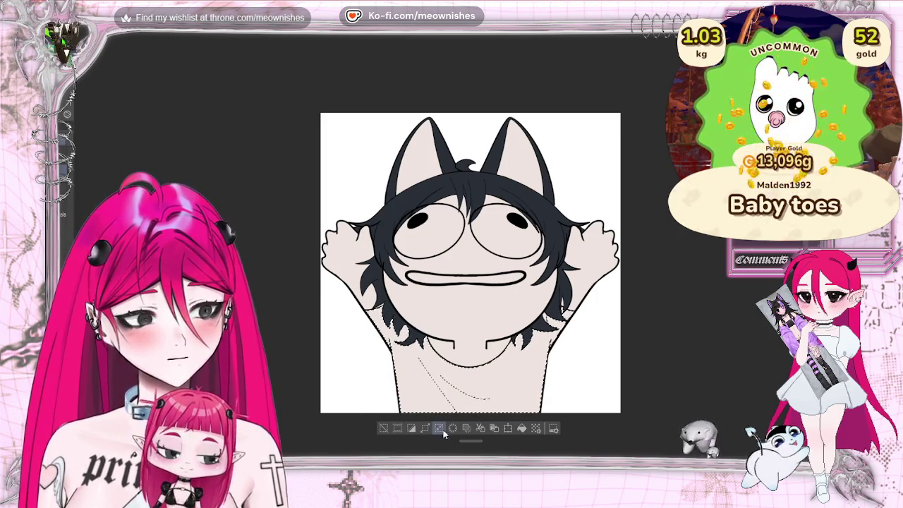
{"action": "left_click", "coordinate": [513, 221]}
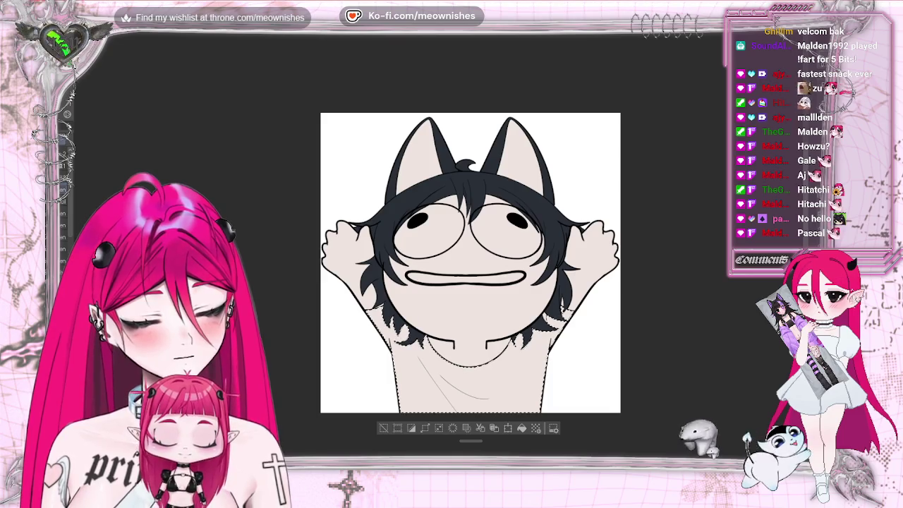
{"action": "mouse_move", "coordinate": [403, 283]}
{"action": "left_mouse_down"}
{"action": "mouse_move", "coordinate": [494, 383]}
{"action": "mouse_move", "coordinate": [534, 393]}
{"action": "mouse_move", "coordinate": [536, 318]}
{"action": "left_mouse_up"}
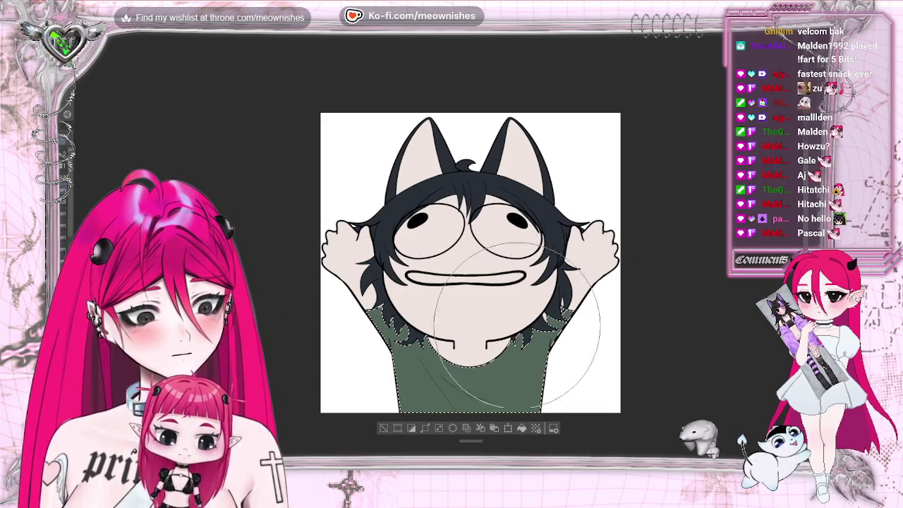
{"action": "key", "text": "ctrl+d"}
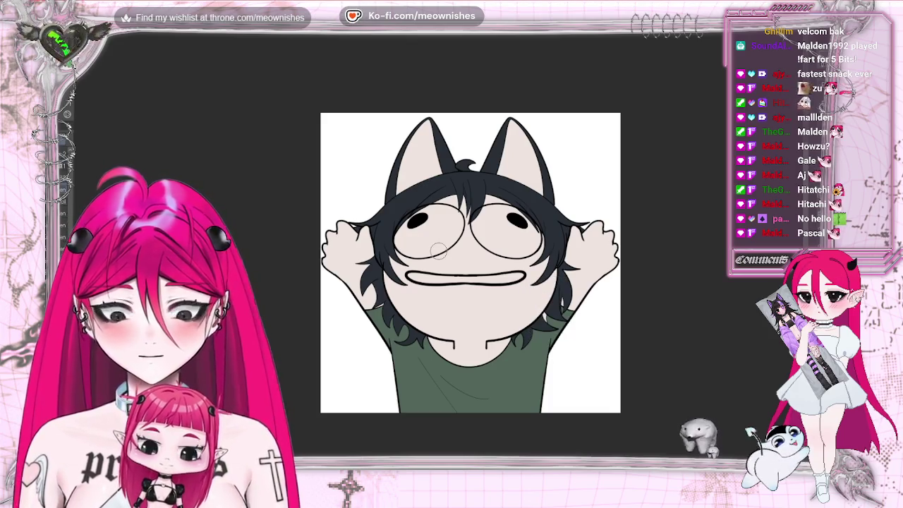
{"action": "scroll", "coordinate": [440, 251], "scroll_direction": "up", "scroll_amount": 2}
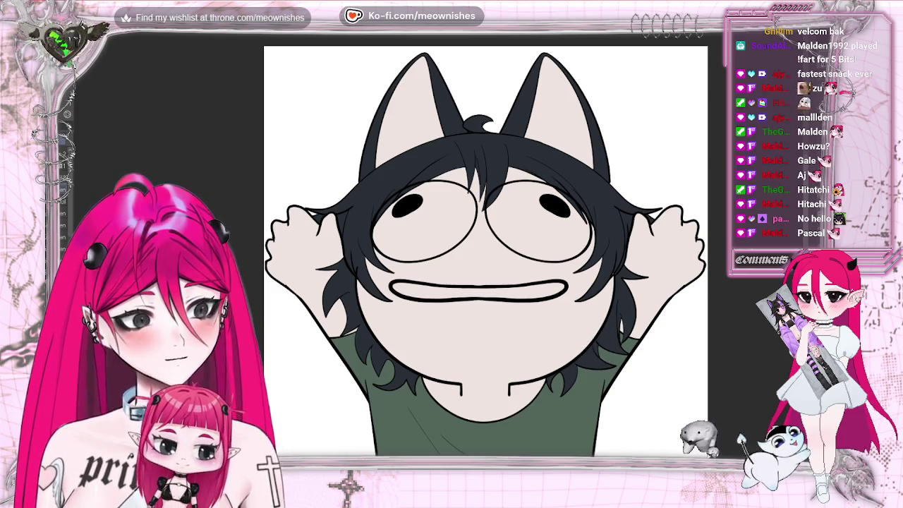
Zoom in and paint the inner areas of both cat ears dark navy.
{"action": "key", "text": "ctrl+plus"}
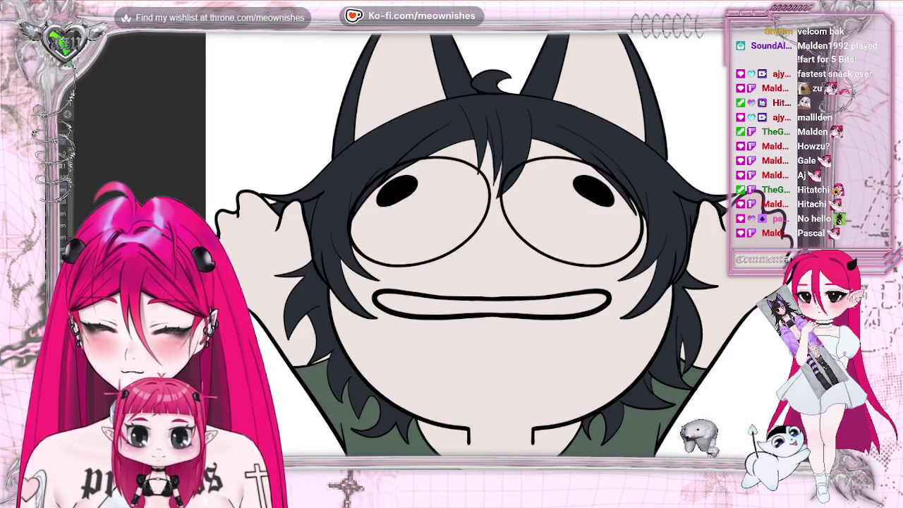
{"action": "scroll", "coordinate": [462, 261], "scroll_direction": "down", "scroll_amount": 5}
{"action": "scroll", "coordinate": [462, 261], "scroll_direction": "down", "scroll_amount": 2}
{"action": "scroll", "coordinate": [462, 261], "scroll_direction": "up", "scroll_amount": 3}
{"action": "scroll", "coordinate": [462, 261], "scroll_direction": "up", "scroll_amount": 3}
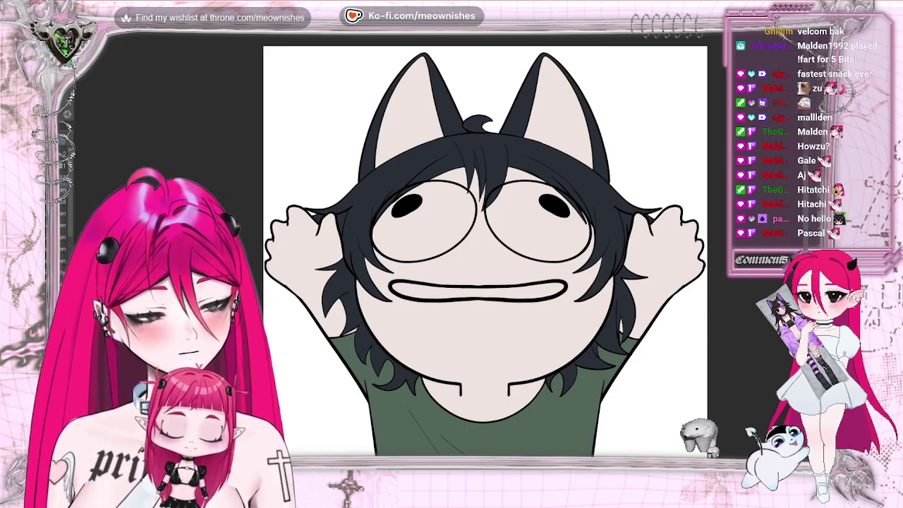
{"action": "mouse_move", "coordinate": [423, 77]}
{"action": "left_mouse_down"}
{"action": "mouse_move", "coordinate": [395, 134]}
{"action": "mouse_move", "coordinate": [437, 66]}
{"action": "left_mouse_up"}
{"action": "mouse_move", "coordinate": [459, 124]}
{"action": "left_mouse_down"}
{"action": "mouse_move", "coordinate": [539, 88]}
{"action": "mouse_move", "coordinate": [558, 127]}
{"action": "mouse_move", "coordinate": [591, 144]}
{"action": "left_mouse_up"}
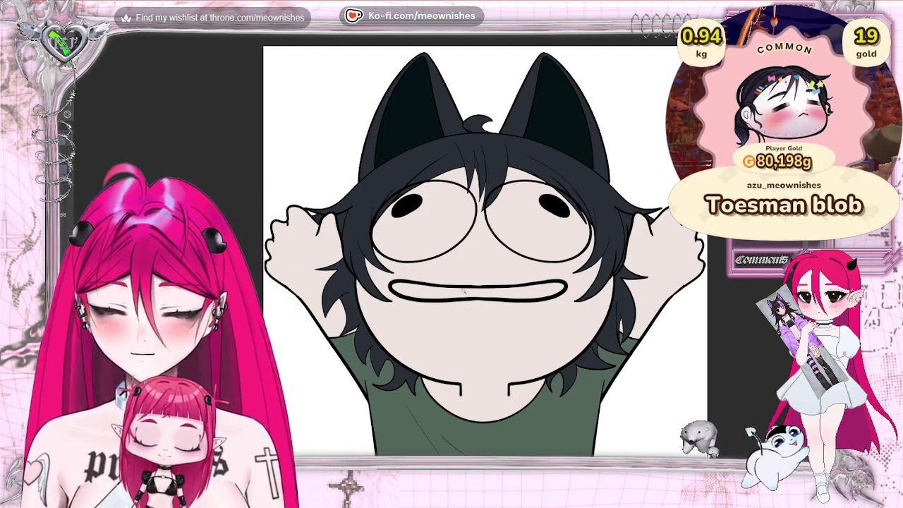
Select and expand the mouth, fill it pink, then select both eye whites.
{"action": "left_click", "coordinate": [447, 316], "text": "shift"}
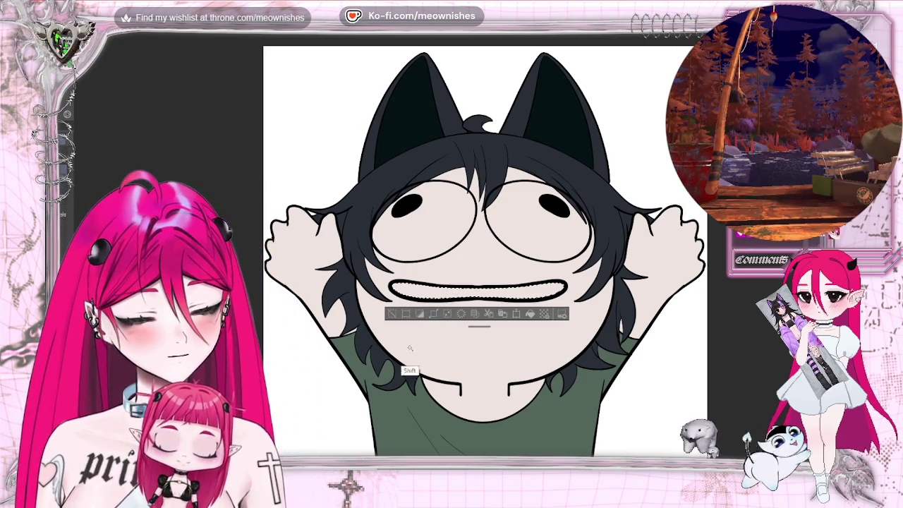
{"action": "left_click", "coordinate": [433, 314]}
{"action": "key", "text": "Return"}
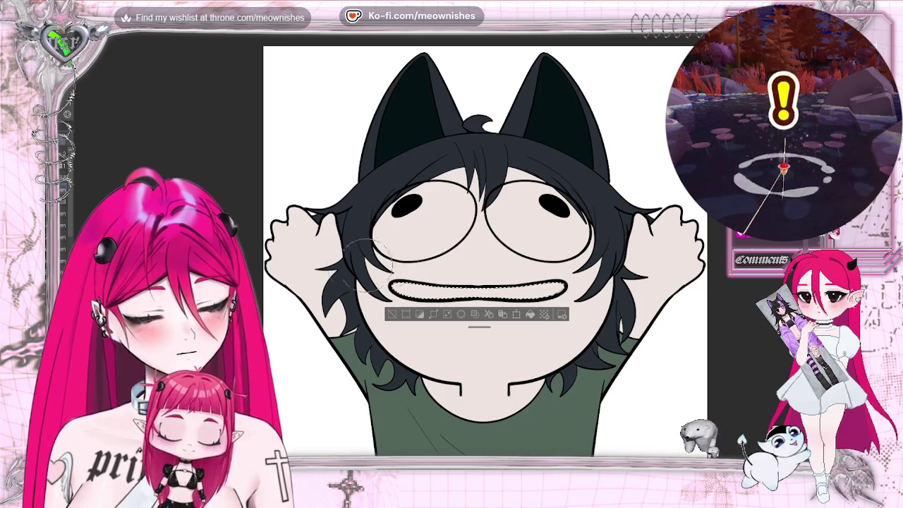
{"action": "left_click", "coordinate": [419, 314]}
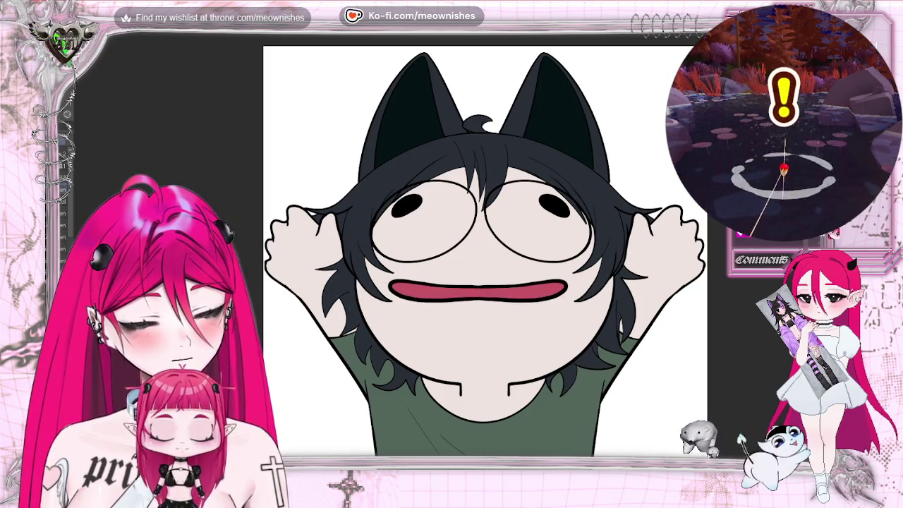
{"action": "scroll", "coordinate": [438, 252], "scroll_direction": "down", "scroll_amount": 2}
{"action": "scroll", "coordinate": [439, 253], "scroll_direction": "down", "scroll_amount": 5}
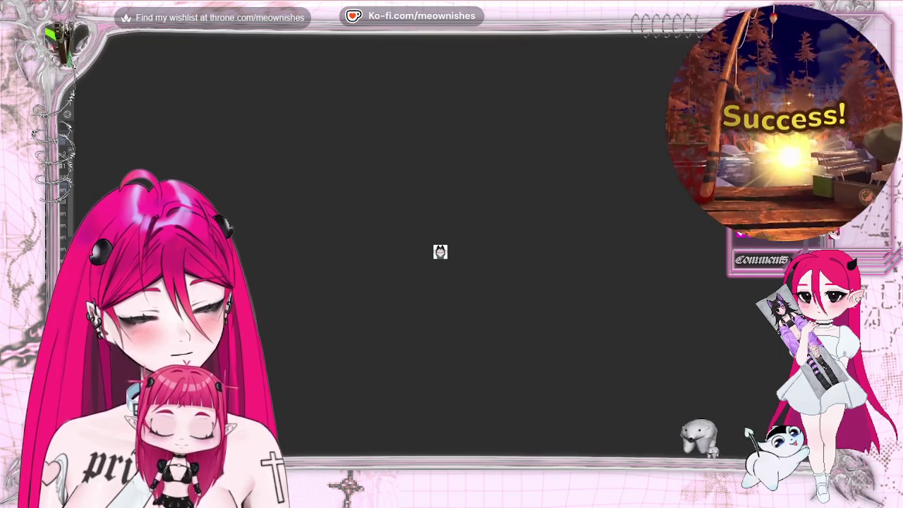
{"action": "scroll", "coordinate": [441, 253], "scroll_direction": "up", "scroll_amount": 1}
{"action": "scroll", "coordinate": [462, 259], "scroll_direction": "up", "scroll_amount": 4}
{"action": "scroll", "coordinate": [441, 249], "scroll_direction": "up", "scroll_amount": 2}
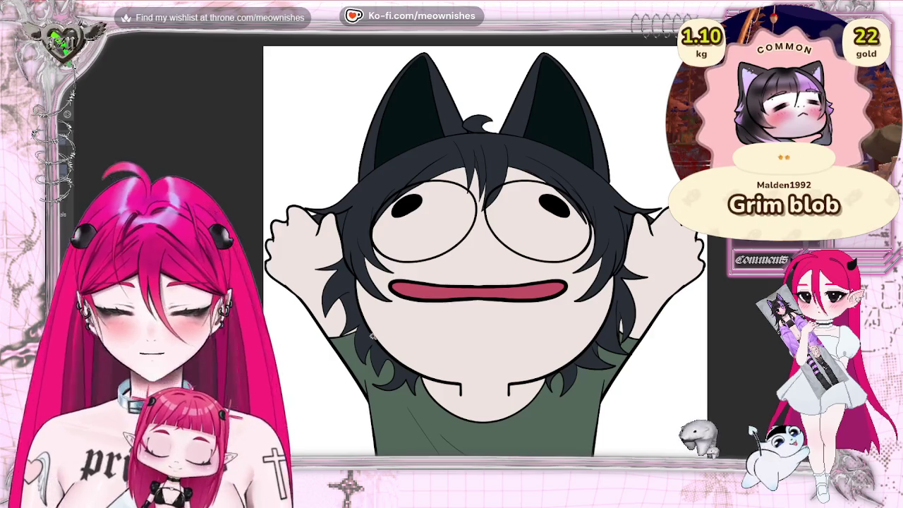
{"action": "left_click", "coordinate": [460, 259]}
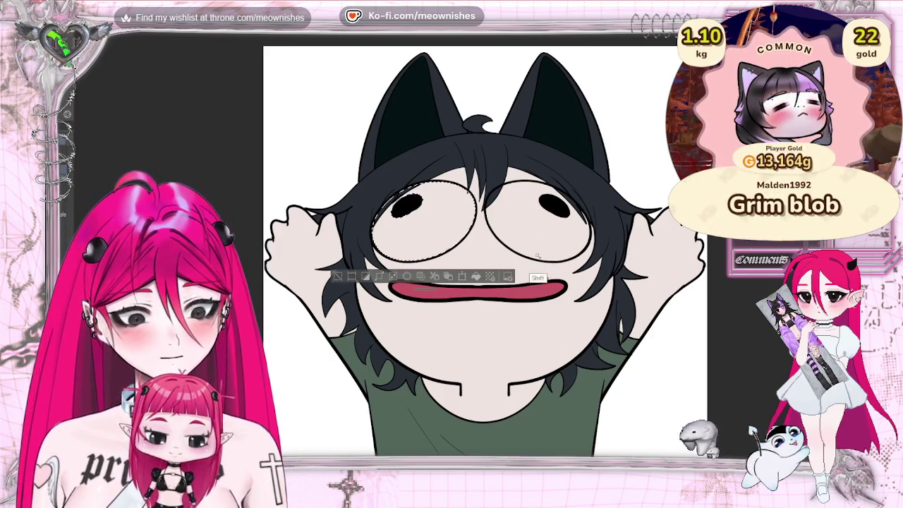
Expand the eye-white selection by 4 px, paint both eyes dark grey, and deselect.
{"action": "left_click", "coordinate": [434, 277]}
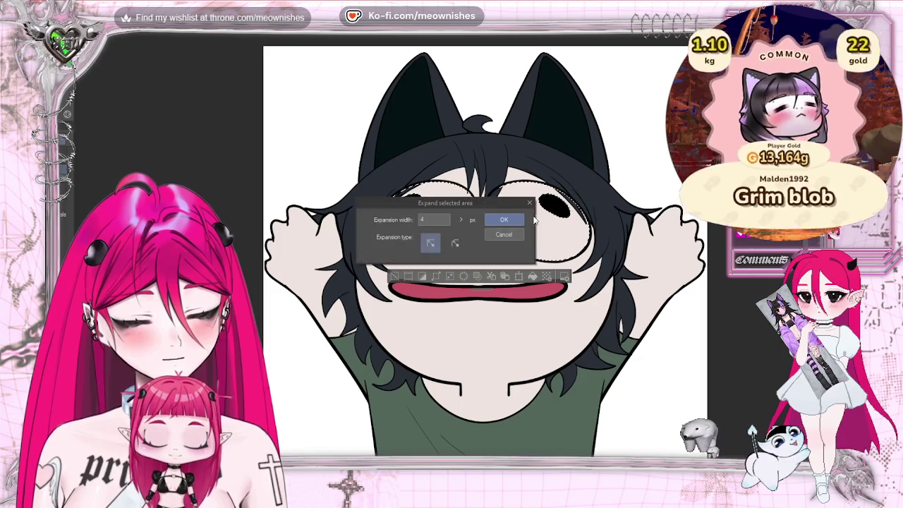
{"action": "key", "text": "Return"}
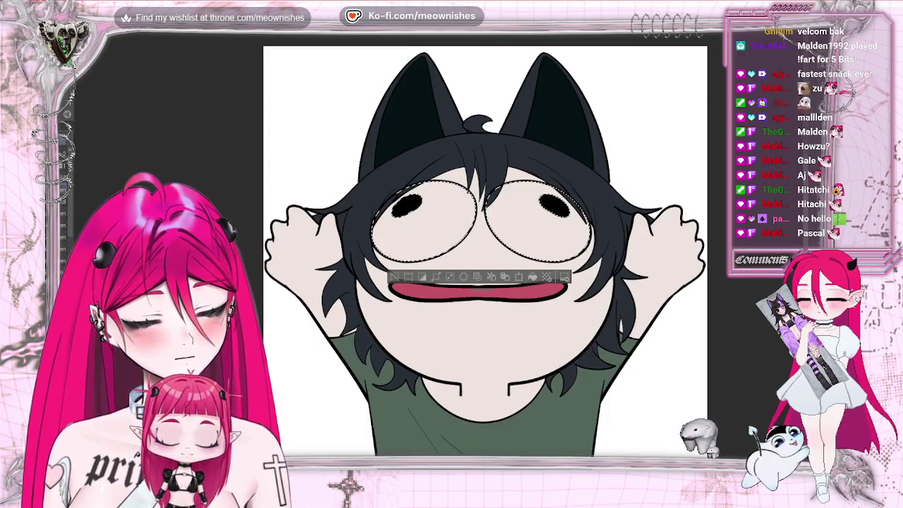
{"action": "left_click_drag", "start_coordinate": [451, 212], "coordinate": [384, 290]}
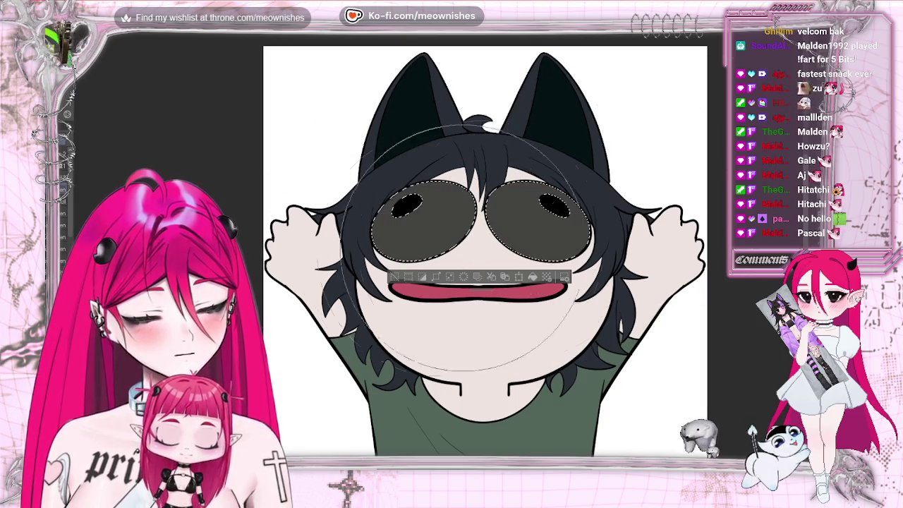
{"action": "key", "text": "ctrl+d"}
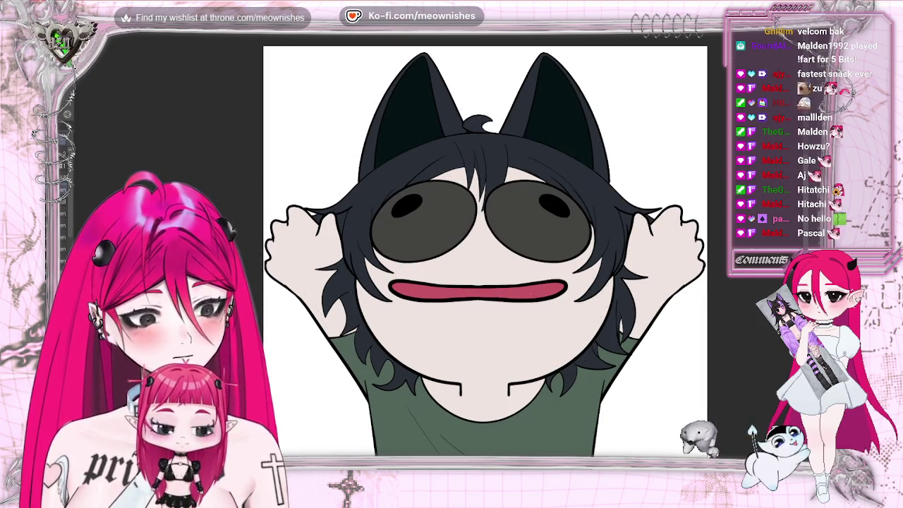
{"action": "scroll", "coordinate": [451, 252], "scroll_direction": "down", "scroll_amount": 10}
{"action": "scroll", "coordinate": [445, 252], "scroll_direction": "down", "scroll_amount": 2}
{"action": "scroll", "coordinate": [440, 252], "scroll_direction": "up", "scroll_amount": 5}
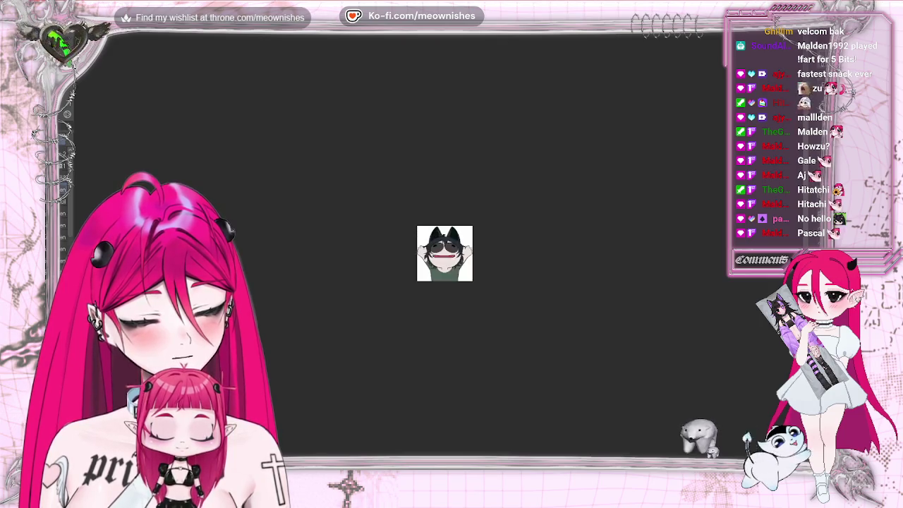
{"action": "scroll", "coordinate": [440, 252], "scroll_direction": "up", "scroll_amount": 5}
{"action": "scroll", "coordinate": [440, 252], "scroll_direction": "up", "scroll_amount": 2}
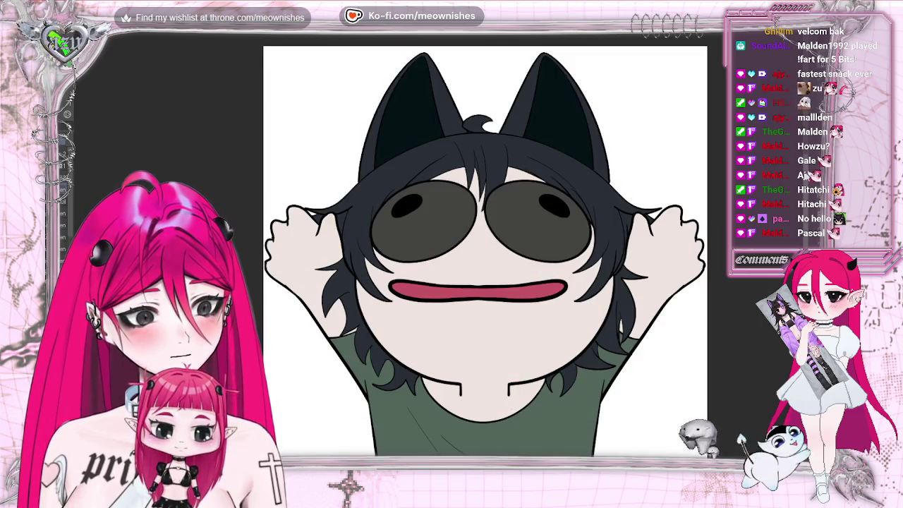
{"action": "scroll", "coordinate": [485, 243], "scroll_direction": "down", "scroll_amount": 1}
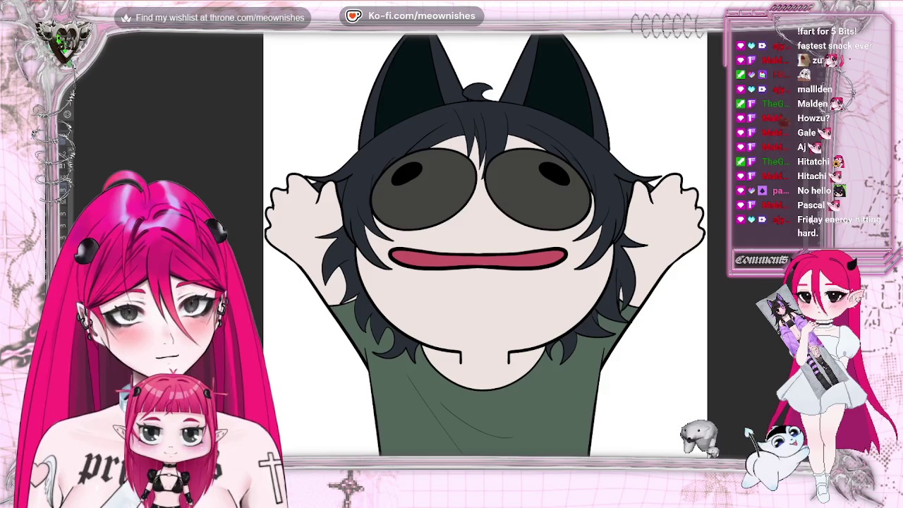
{"action": "scroll", "coordinate": [485, 246], "scroll_direction": "down", "scroll_amount": 2}
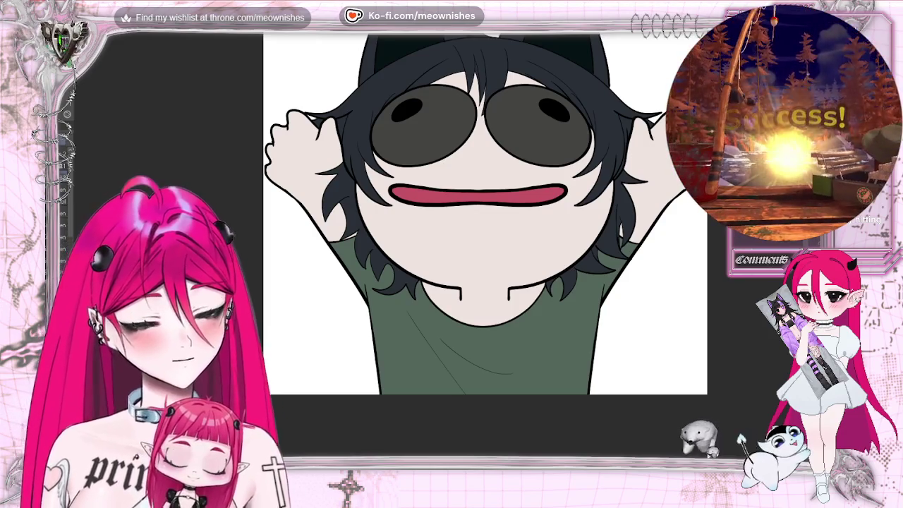
{"action": "key", "text": "shift"}
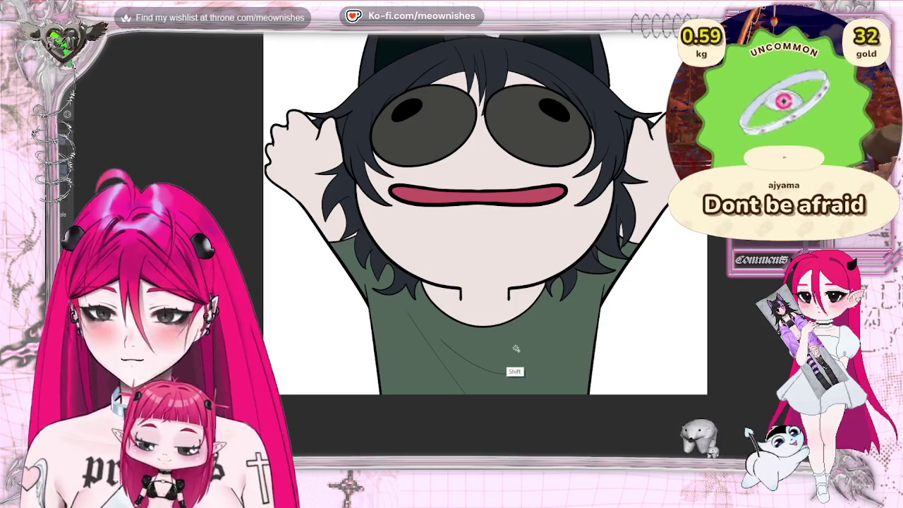
Select the shirt and paint blended dark green diagonal fold shadows across it.
{"action": "left_click", "coordinate": [515, 348], "text": "shift"}
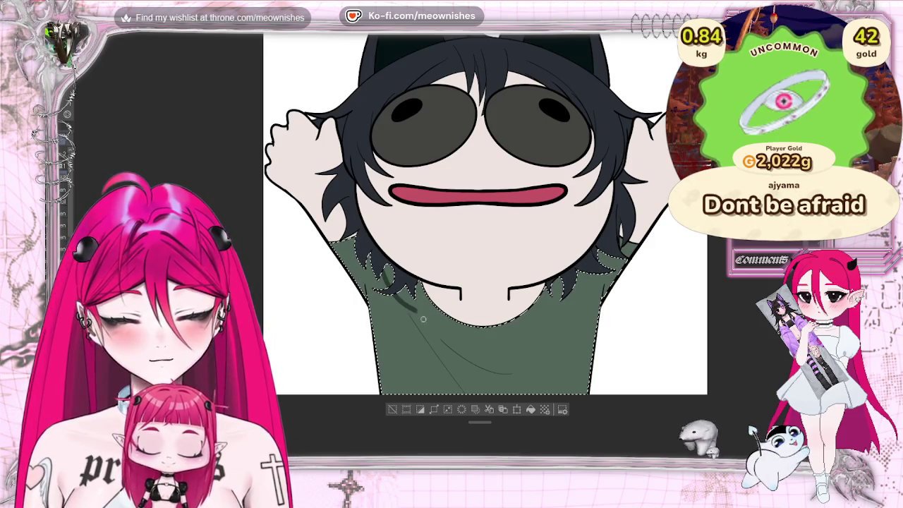
{"action": "left_click_drag", "start_coordinate": [394, 297], "coordinate": [462, 391]}
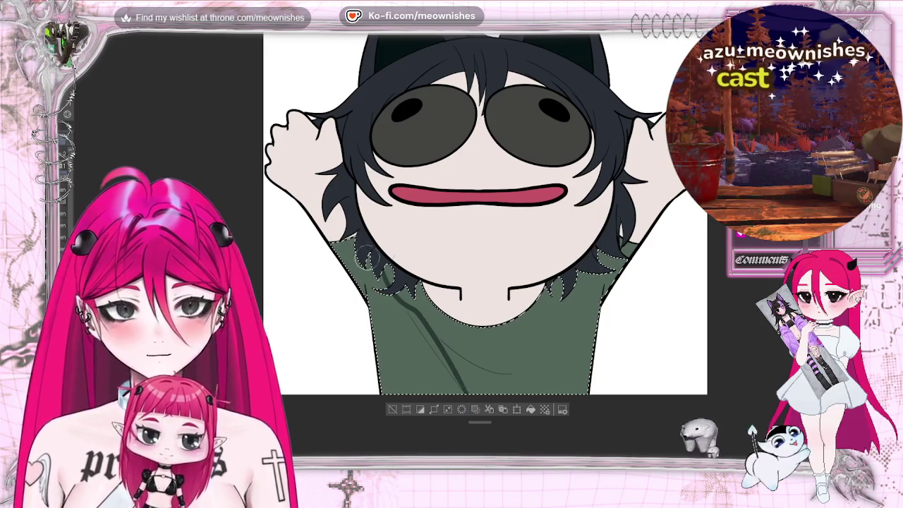
{"action": "left_click_drag", "start_coordinate": [406, 307], "coordinate": [458, 374]}
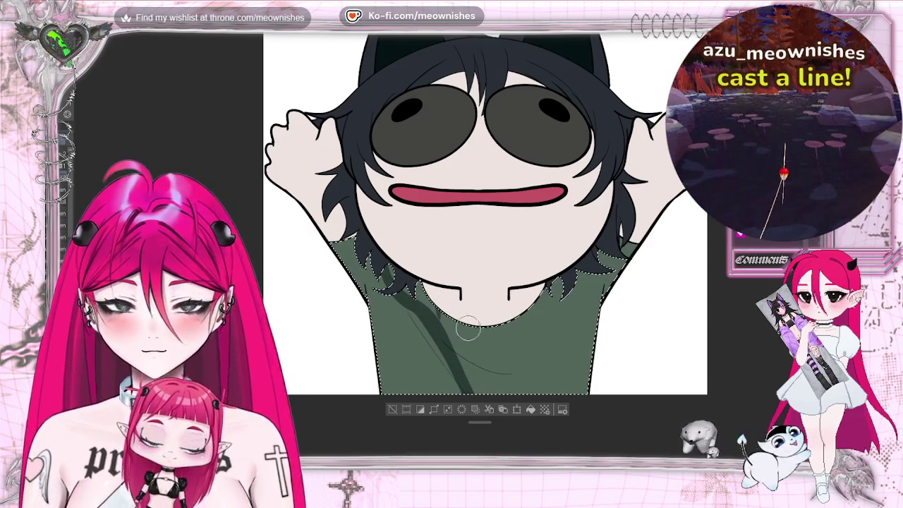
{"action": "left_click_drag", "start_coordinate": [508, 385], "coordinate": [471, 310]}
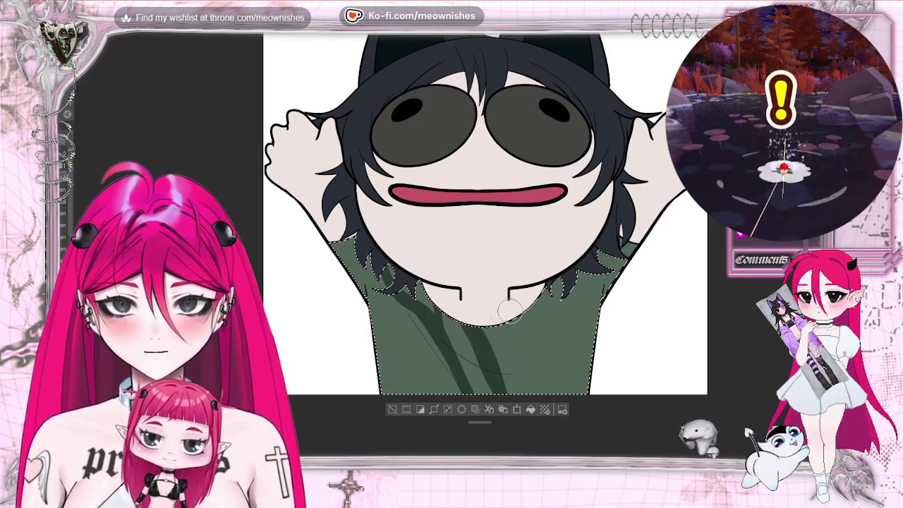
{"action": "left_click_drag", "start_coordinate": [530, 339], "coordinate": [534, 295]}
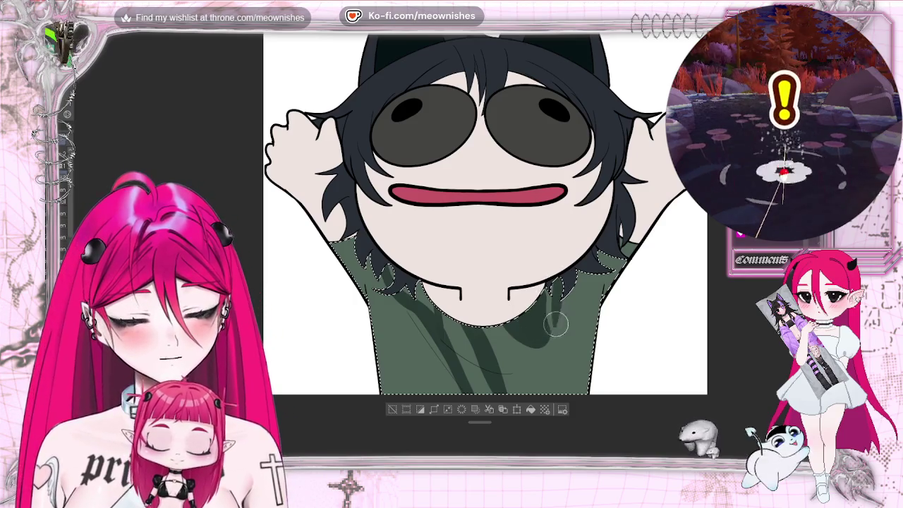
{"action": "left_click_drag", "start_coordinate": [555, 325], "coordinate": [551, 349]}
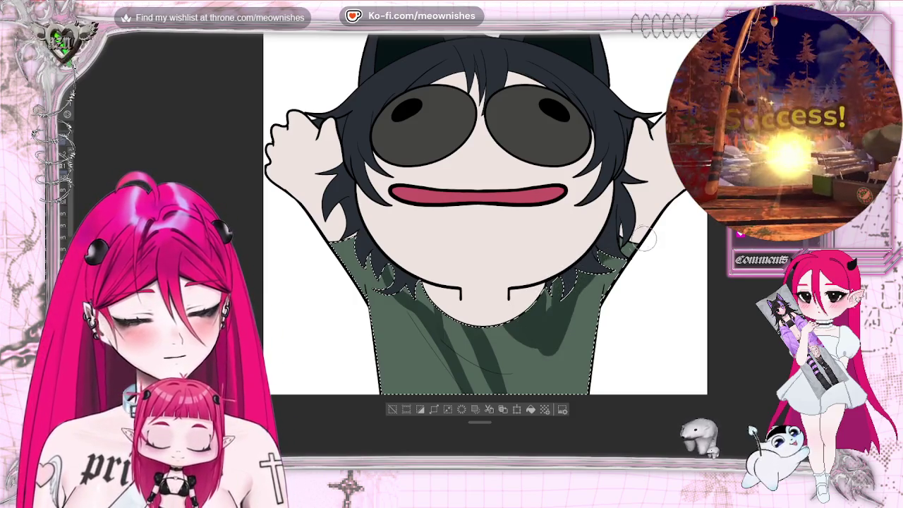
{"action": "left_click_drag", "start_coordinate": [557, 328], "coordinate": [564, 381]}
{"action": "left_click_drag", "start_coordinate": [497, 311], "coordinate": [566, 381]}
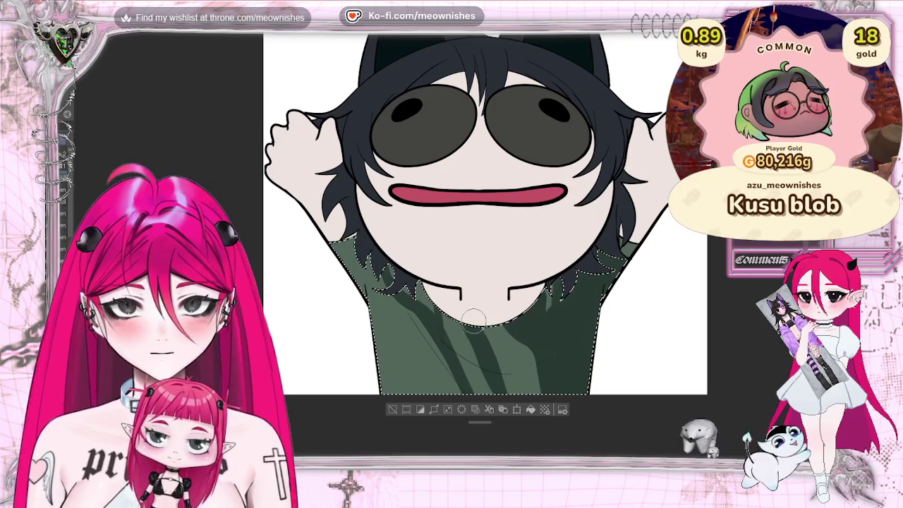
{"action": "left_click_drag", "start_coordinate": [479, 337], "coordinate": [540, 377]}
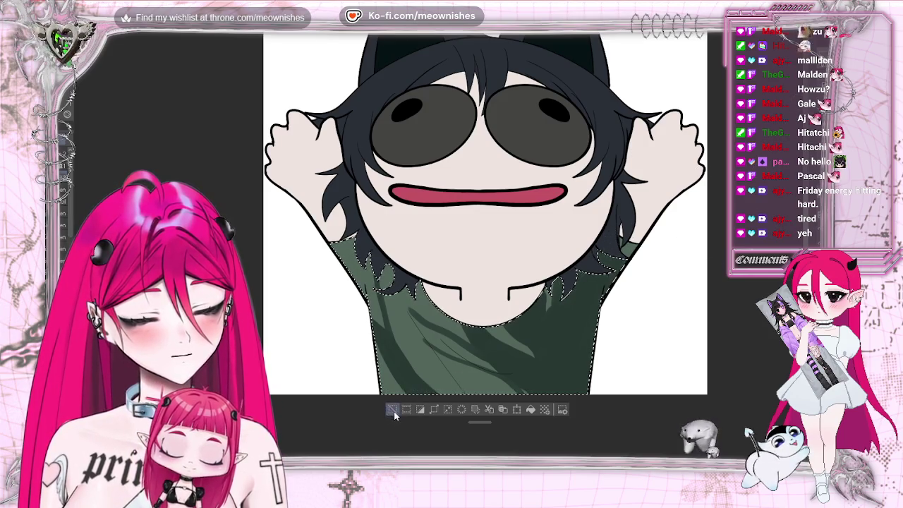
Deselect the shirt and zoom out and back in on the canvas.
{"action": "key", "text": "ctrl+d"}
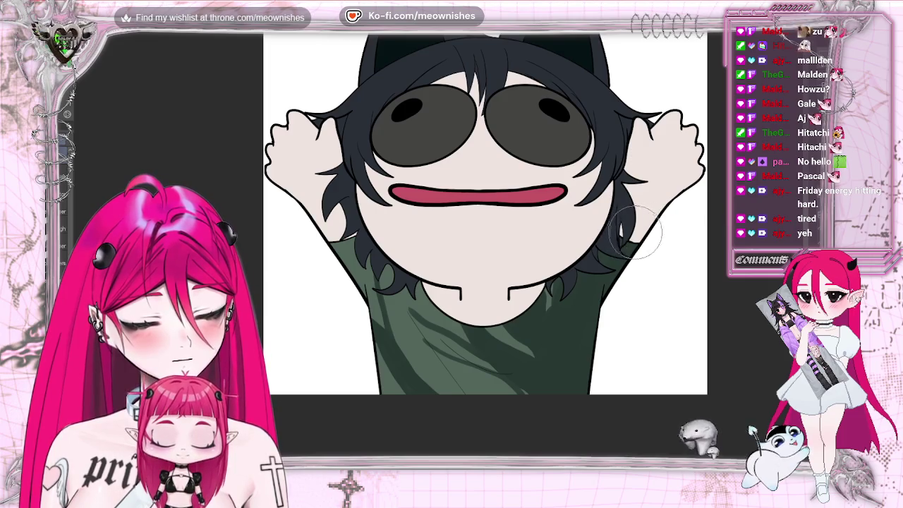
{"action": "scroll", "coordinate": [441, 245], "scroll_direction": "down", "scroll_amount": 8}
{"action": "scroll", "coordinate": [442, 245], "scroll_direction": "down", "scroll_amount": 2}
{"action": "scroll", "coordinate": [441, 245], "scroll_direction": "down", "scroll_amount": 2}
{"action": "scroll", "coordinate": [440, 247], "scroll_direction": "up", "scroll_amount": 1}
{"action": "scroll", "coordinate": [440, 247], "scroll_direction": "up", "scroll_amount": 4}
{"action": "scroll", "coordinate": [440, 246], "scroll_direction": "up", "scroll_amount": 2}
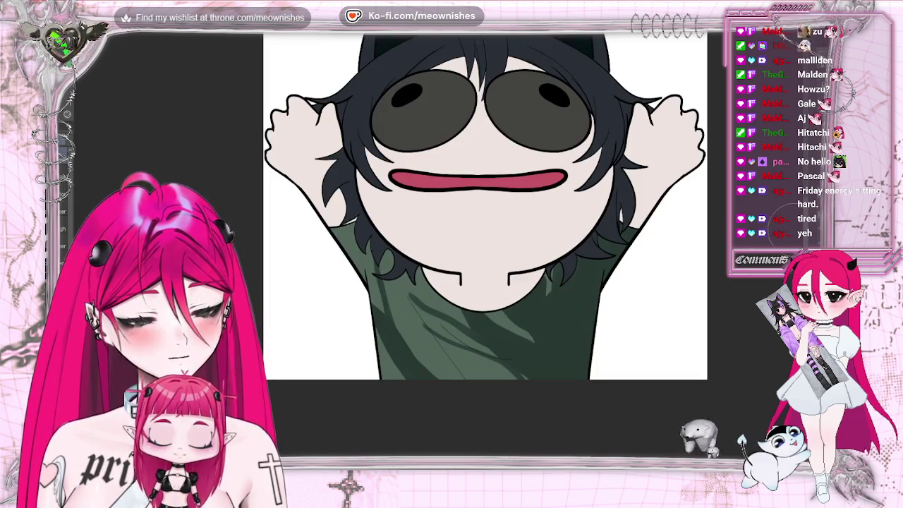
{"action": "scroll", "coordinate": [485, 225], "scroll_direction": "up", "scroll_amount": 3}
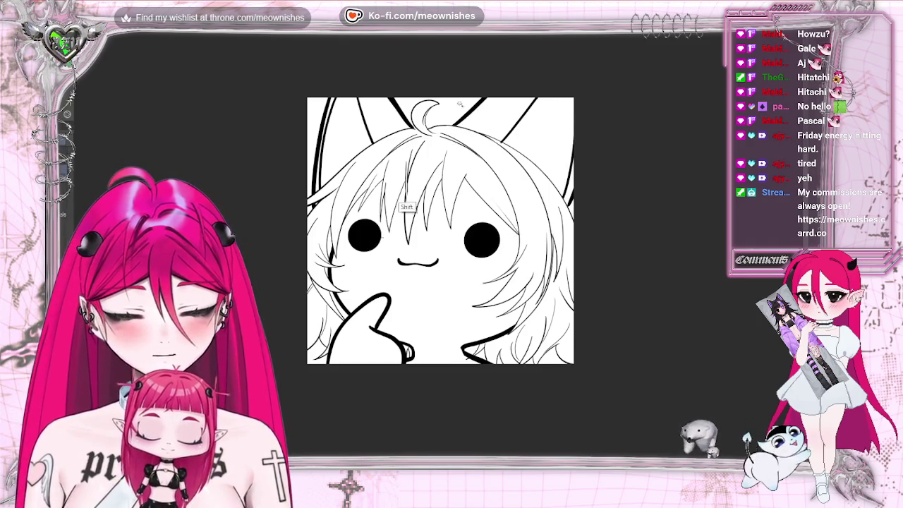
Select then deselect the hair line art, and zoom in on the top of the head.
{"action": "left_click", "coordinate": [479, 134], "text": "shift"}
{"action": "key", "text": "ctrl+d"}
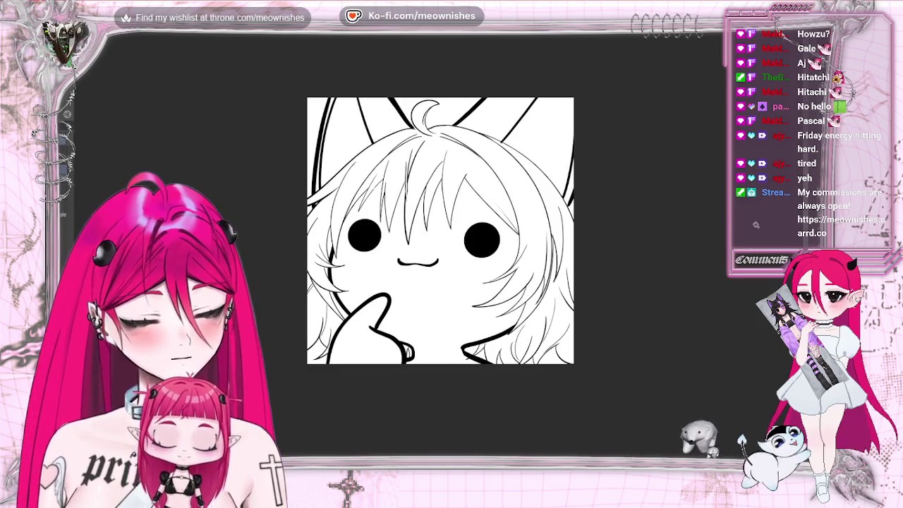
{"action": "scroll", "coordinate": [441, 282], "scroll_direction": "up", "scroll_amount": 3}
{"action": "scroll", "coordinate": [435, 252], "scroll_direction": "up", "scroll_amount": 3}
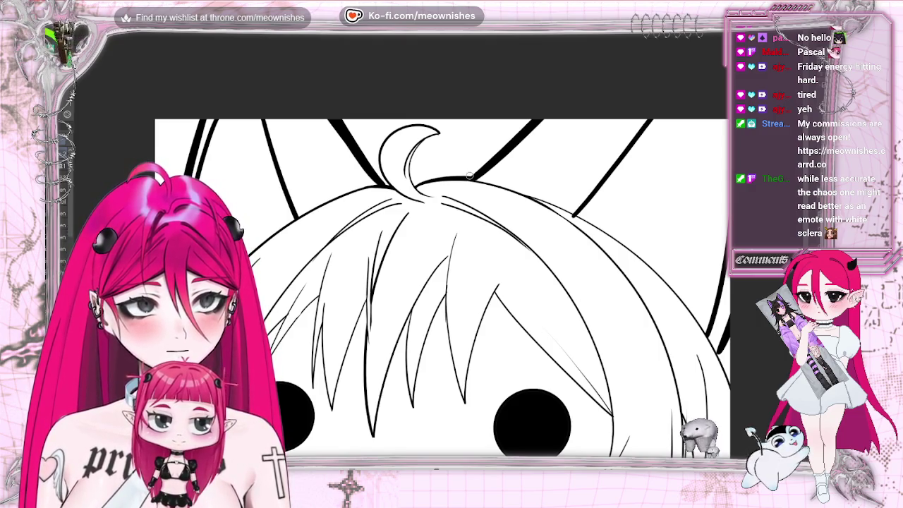
{"action": "scroll", "coordinate": [437, 282], "scroll_direction": "down", "scroll_amount": 3}
{"action": "scroll", "coordinate": [437, 282], "scroll_direction": "up", "scroll_amount": 2}
{"action": "scroll", "coordinate": [437, 282], "scroll_direction": "up", "scroll_amount": 1}
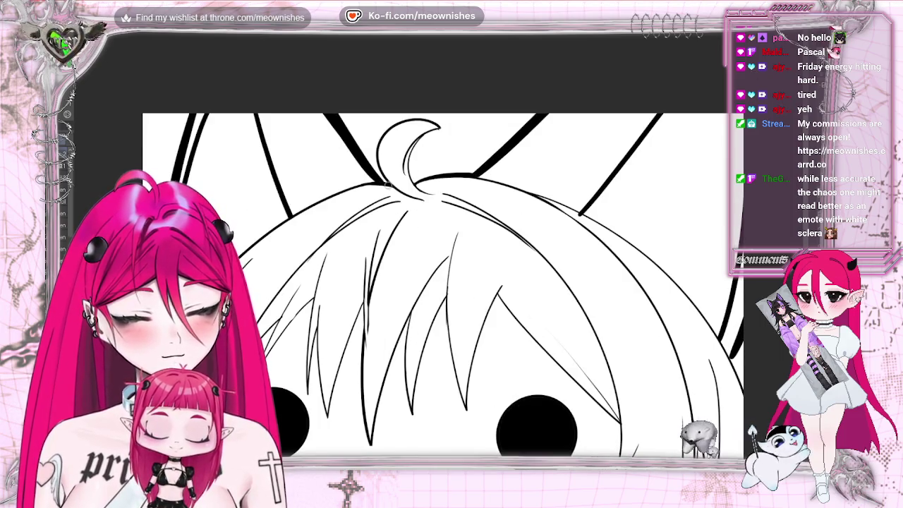
Redraw the thick top hair line after undoing two strokes, then switch to the coloured emote.
{"action": "left_click_drag", "start_coordinate": [392, 182], "coordinate": [294, 212]}
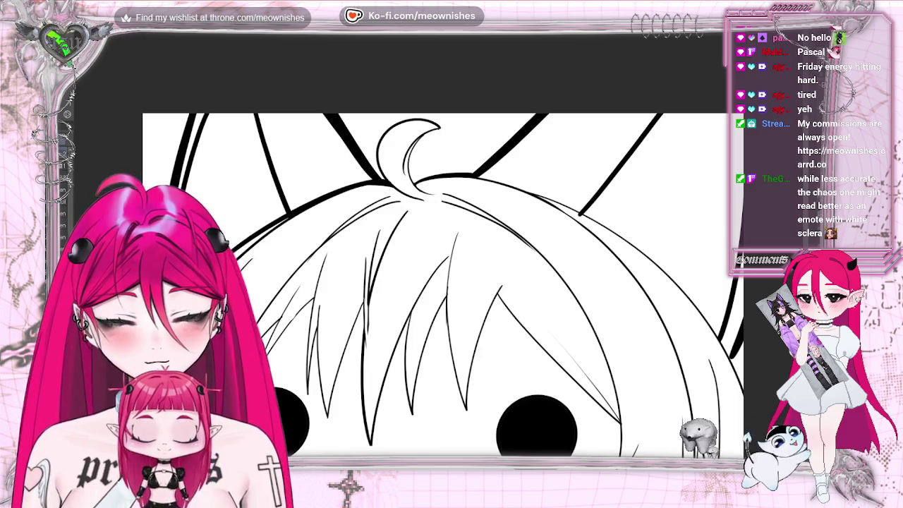
{"action": "key", "text": "ctrl+z"}
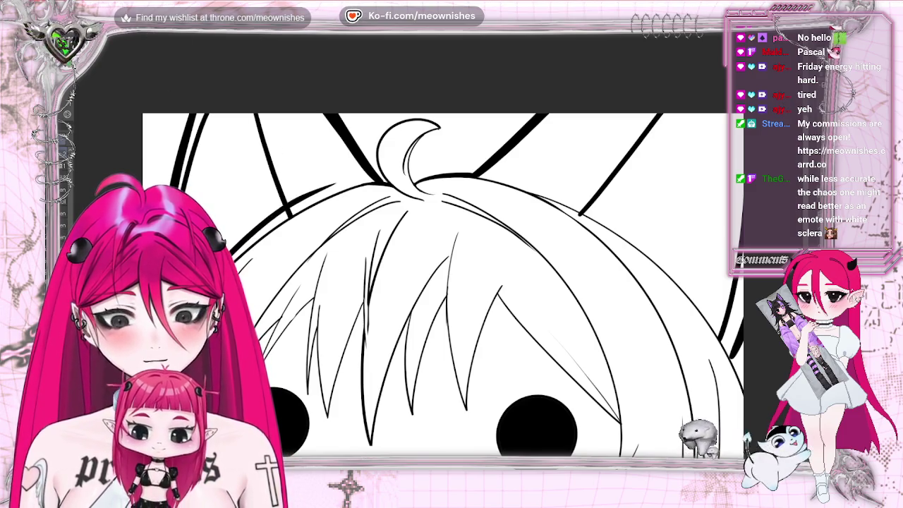
{"action": "key", "text": "ctrl+z"}
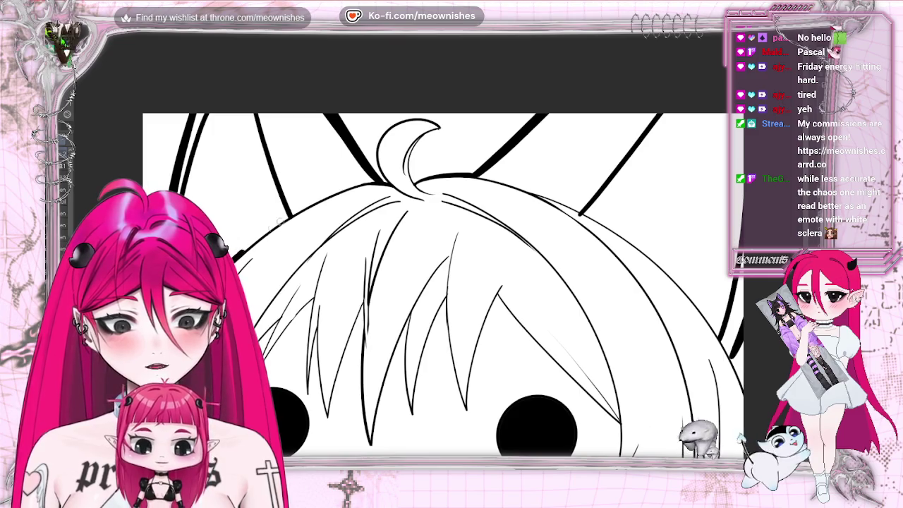
{"action": "left_click_drag", "start_coordinate": [335, 191], "coordinate": [388, 182]}
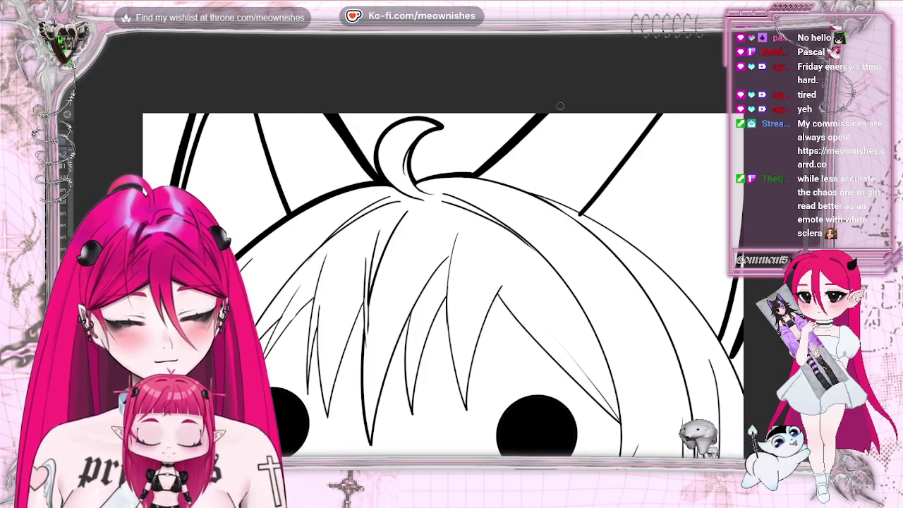
{"action": "key", "text": "ctrl+Tab"}
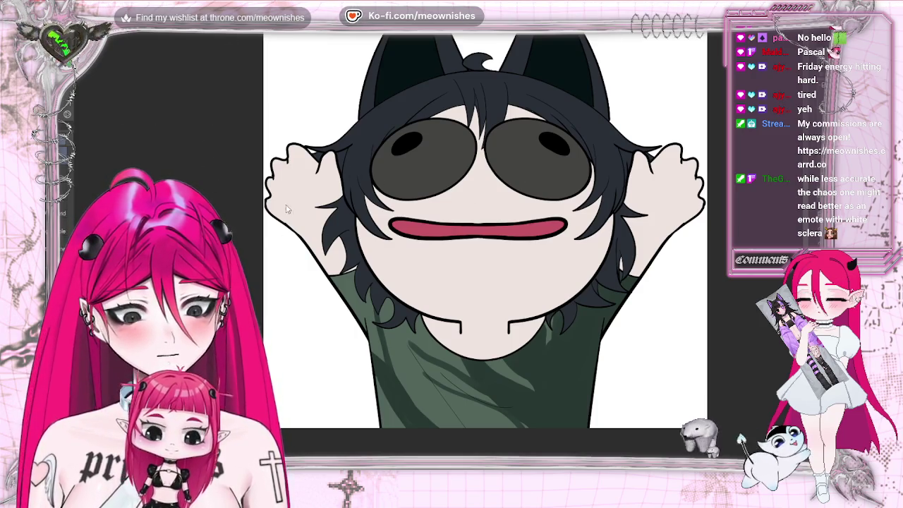
Raise Luminosity in Hue/Saturation/Luminosity to whiten the eyes, then return to the lineart document.
{"action": "key", "text": "alt+e"}
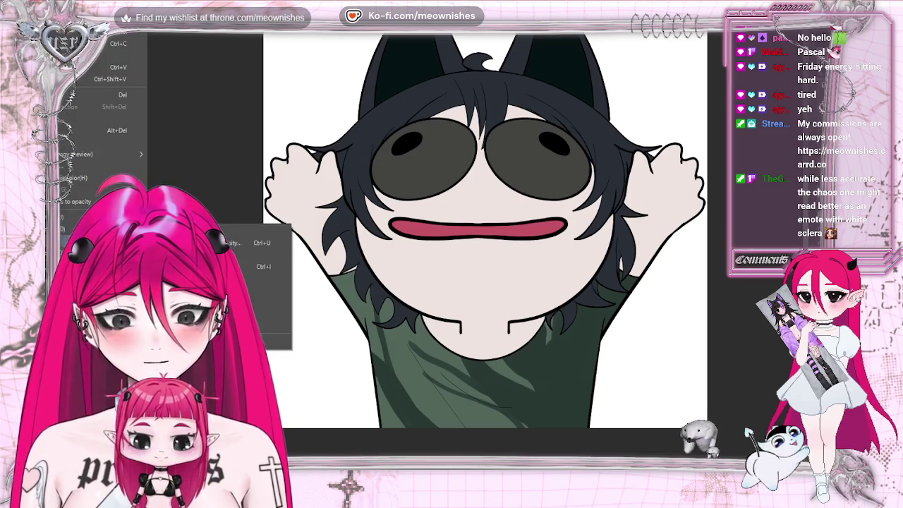
{"action": "key", "text": "ctrl+u"}
{"action": "left_click_drag", "start_coordinate": [752, 261], "coordinate": [790, 261]}
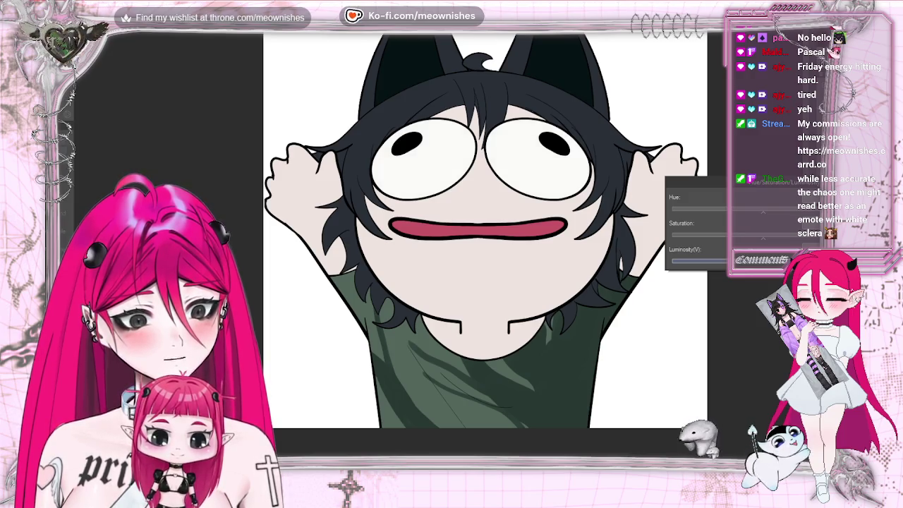
{"action": "key", "text": "Return"}
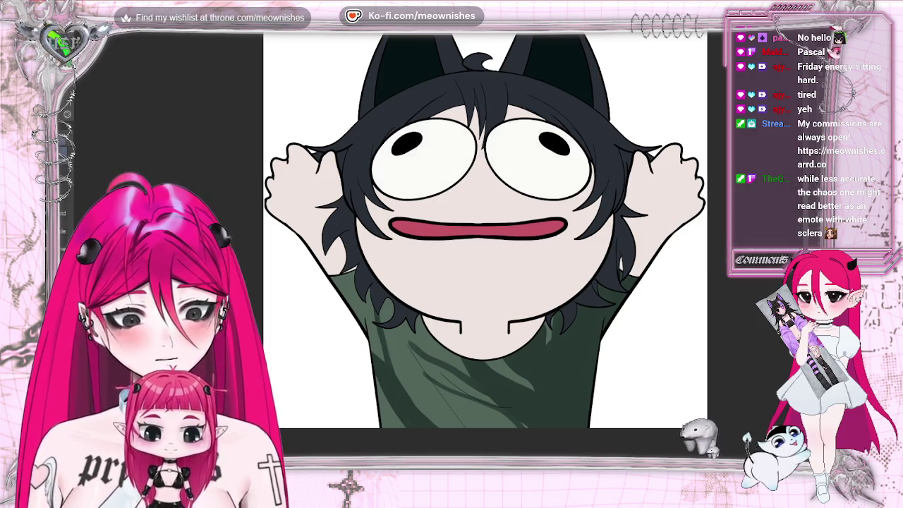
{"action": "left_click", "coordinate": [138, 30]}
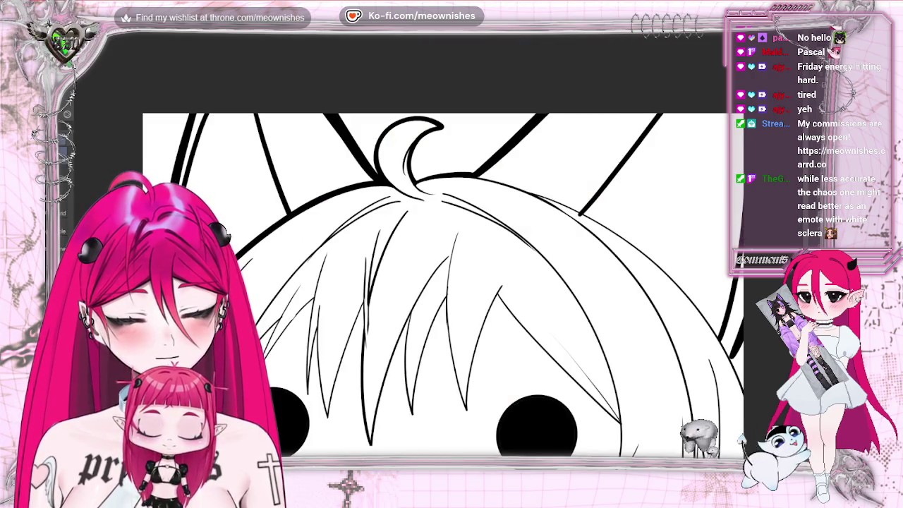
Zoom out and adjust the zoom until the whole square cat-eared lineart canvas is visible.
{"action": "key", "text": "ctrl+minus"}
{"action": "key", "text": "ctrl+minus"}
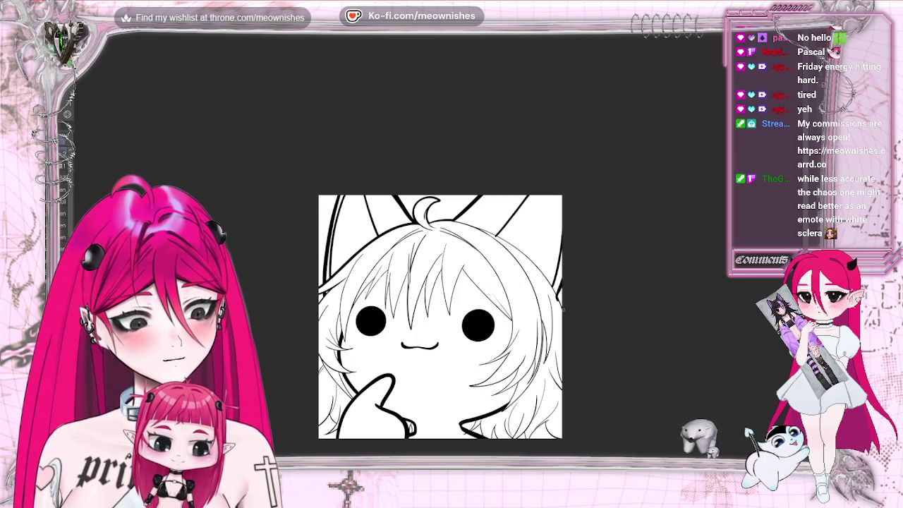
{"action": "scroll", "coordinate": [678, 273], "scroll_direction": "down", "scroll_amount": 3}
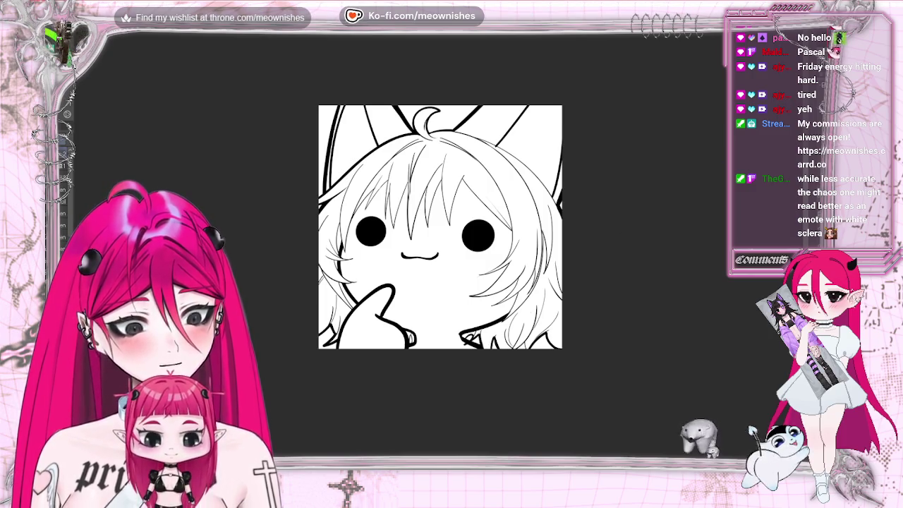
{"action": "scroll", "coordinate": [440, 252], "scroll_direction": "down", "scroll_amount": 3}
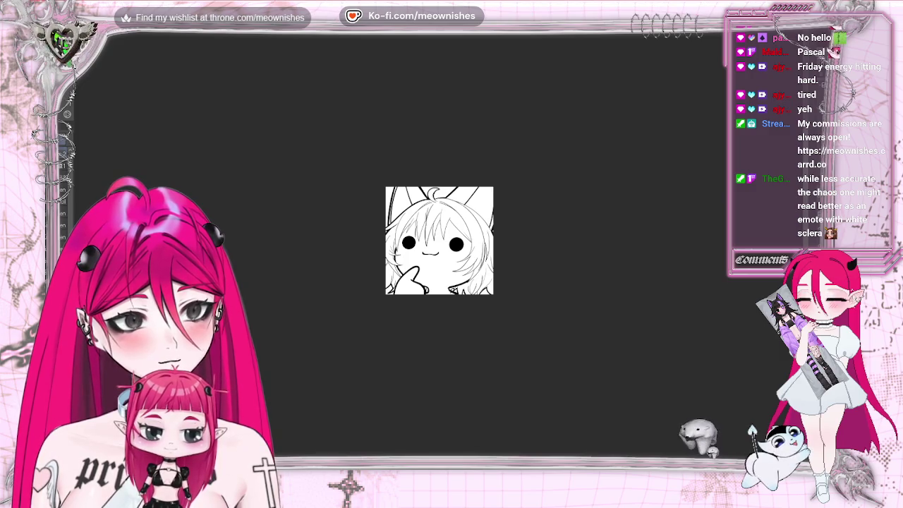
{"action": "scroll", "coordinate": [440, 241], "scroll_direction": "up", "scroll_amount": 2}
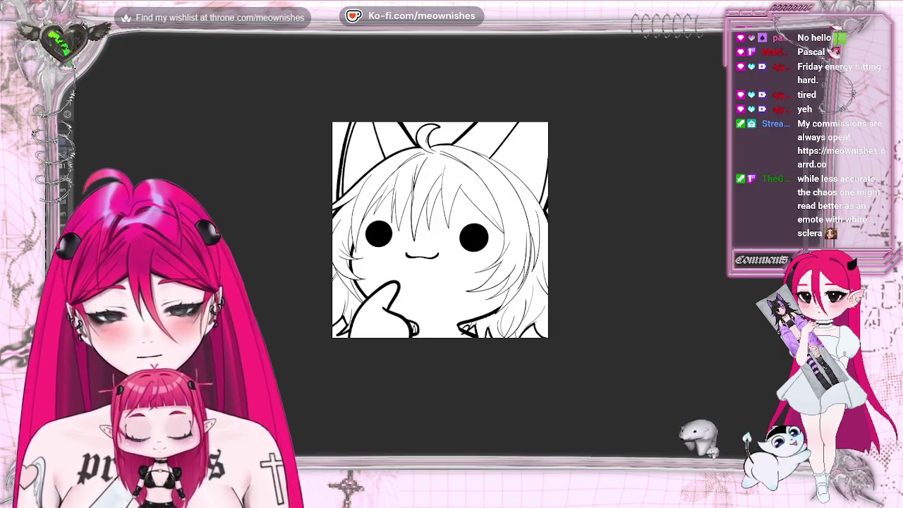
{"action": "scroll", "coordinate": [439, 229], "scroll_direction": "down", "scroll_amount": 2}
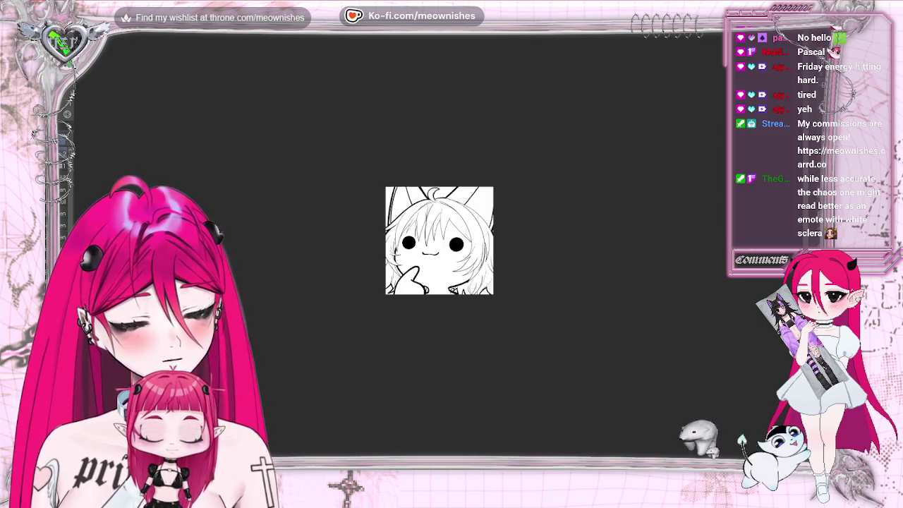
{"action": "scroll", "coordinate": [439, 229], "scroll_direction": "down", "scroll_amount": 1}
{"action": "scroll", "coordinate": [440, 229], "scroll_direction": "up", "scroll_amount": 1}
{"action": "scroll", "coordinate": [439, 229], "scroll_direction": "up", "scroll_amount": 2}
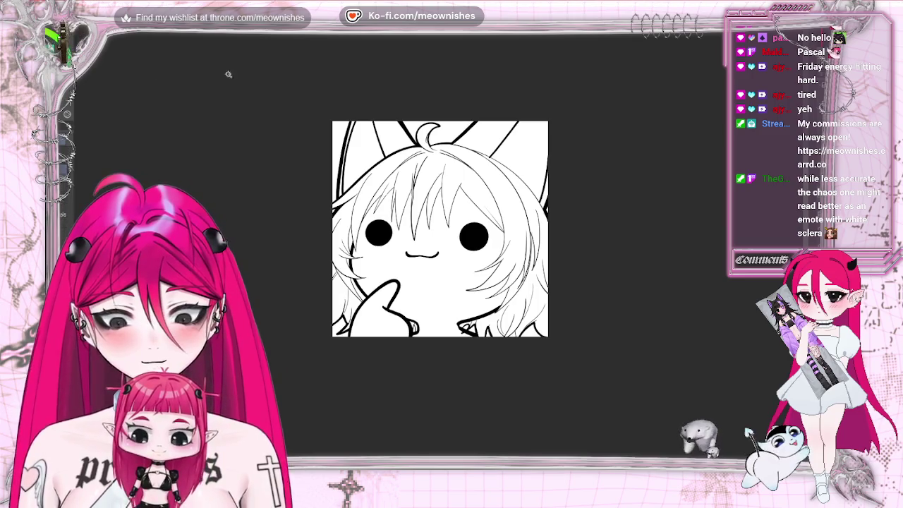
Select all of the lineart canvas, move the selection launcher aside, and briefly compare with the coloured emote.
{"action": "key", "text": "ctrl+a"}
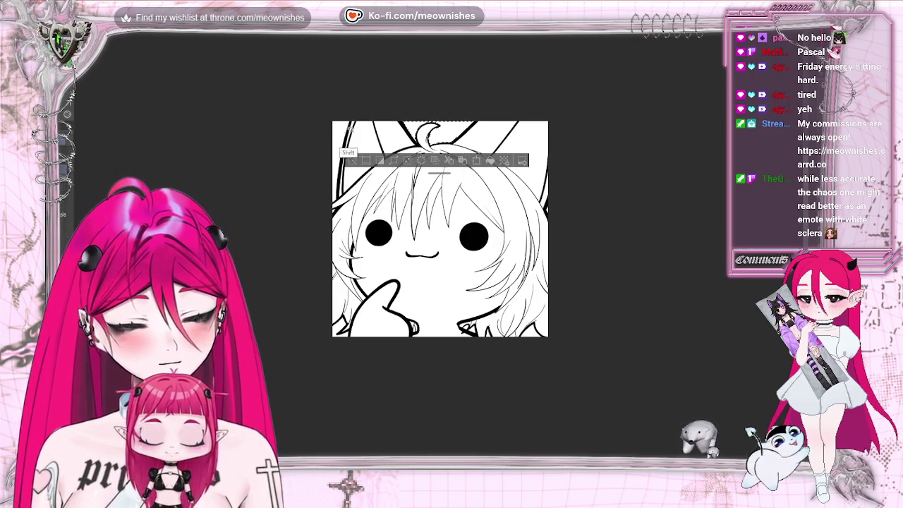
{"action": "left_click_drag", "start_coordinate": [332, 150], "coordinate": [334, 210]}
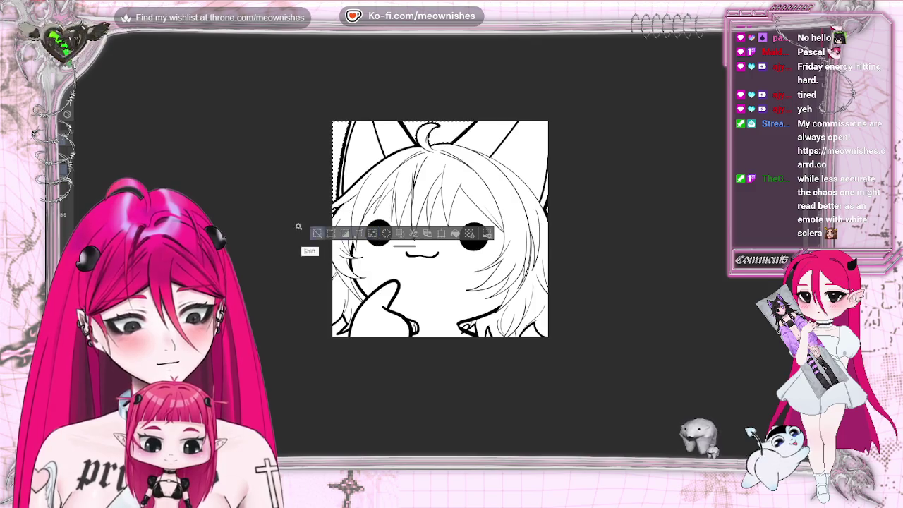
{"action": "mouse_move", "coordinate": [369, 240]}
{"action": "left_mouse_down"}
{"action": "mouse_move", "coordinate": [411, 229]}
{"action": "mouse_move", "coordinate": [413, 252]}
{"action": "left_mouse_up"}
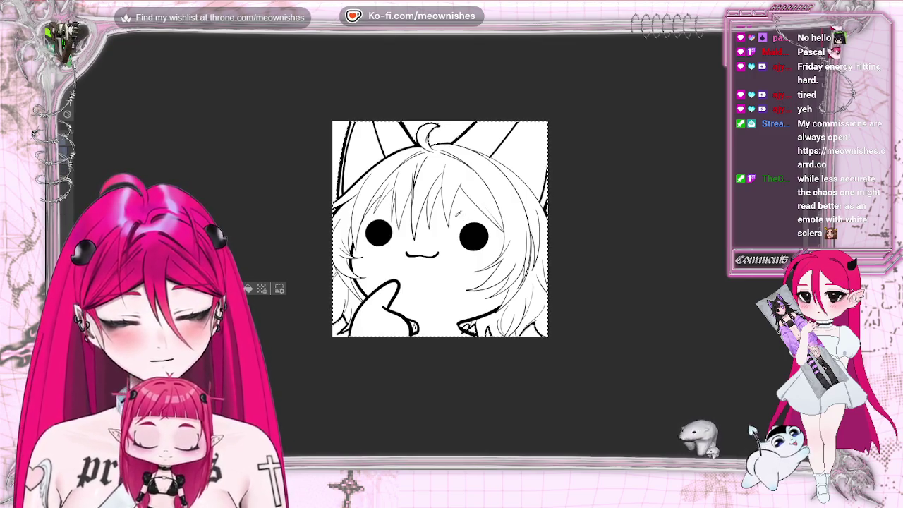
{"action": "key", "text": "ctrl+Tab"}
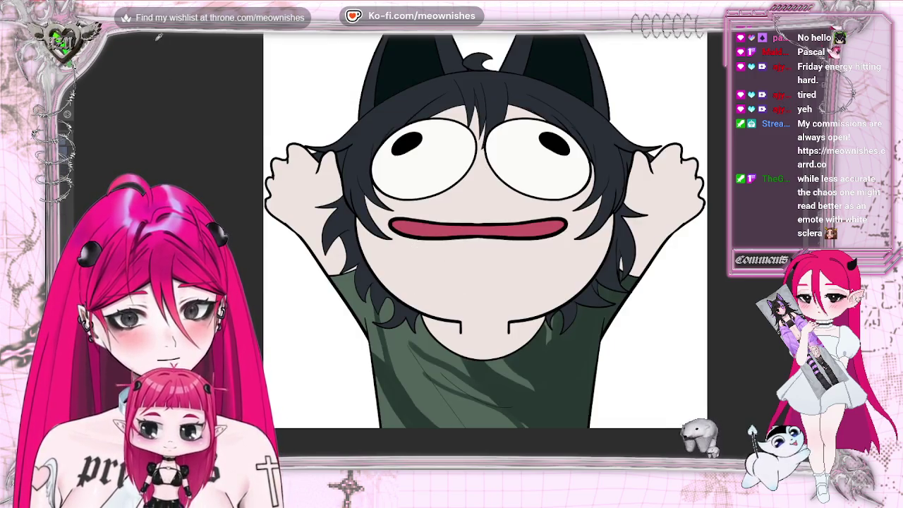
{"action": "key", "text": "ctrl+Tab"}
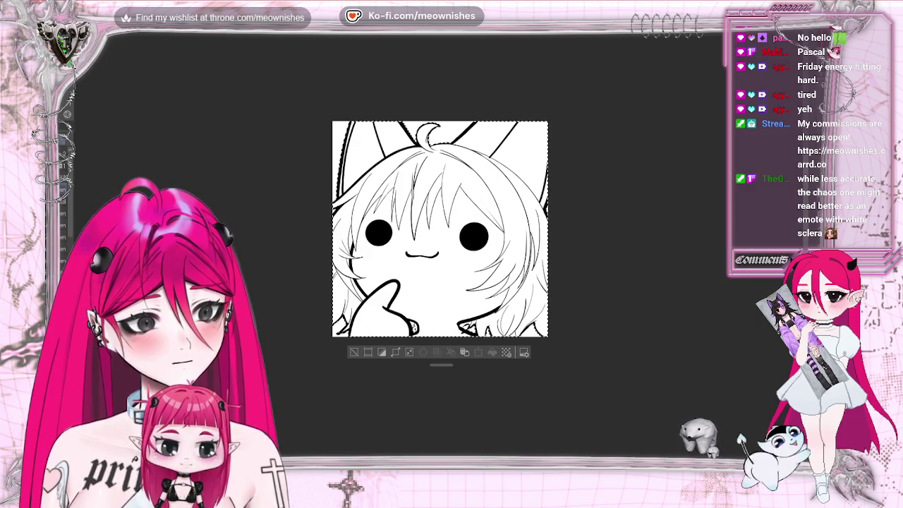
Cover the selected sketch with a beige base stroke, deselect, then lasso a hair clump on the right.
{"action": "mouse_move", "coordinate": [261, 202]}
{"action": "left_mouse_down"}
{"action": "mouse_move", "coordinate": [547, 185]}
{"action": "mouse_move", "coordinate": [323, 354]}
{"action": "left_mouse_up"}
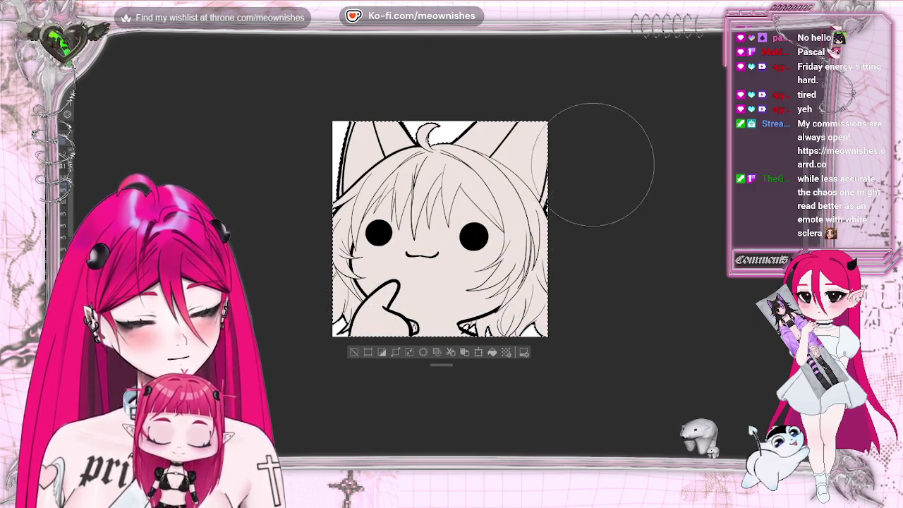
{"action": "key", "text": "ctrl+d"}
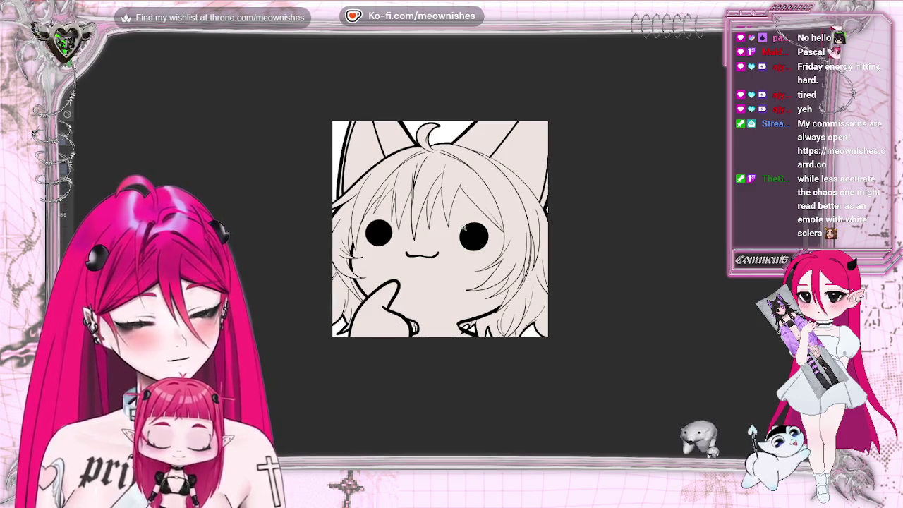
{"action": "left_click", "coordinate": [517, 211], "text": "shift"}
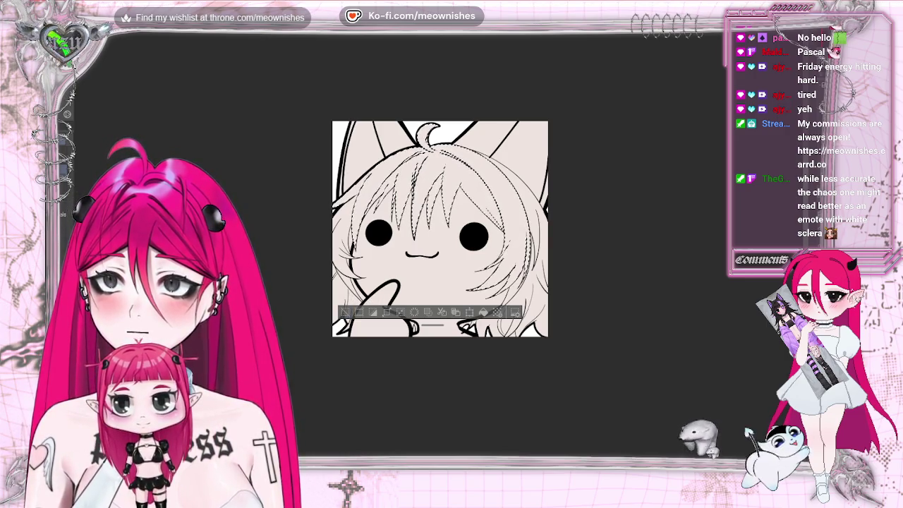
{"action": "key", "text": "ctrl+d"}
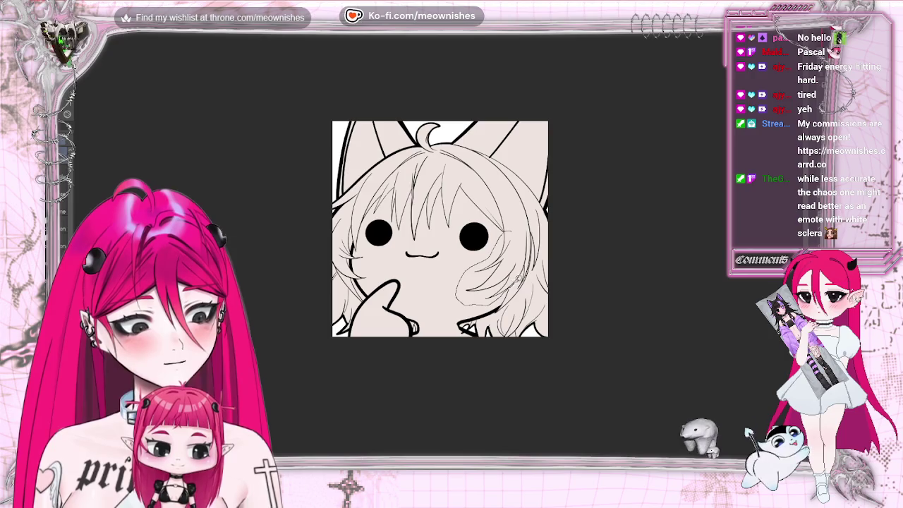
{"action": "left_click_drag", "start_coordinate": [514, 224], "coordinate": [515, 227]}
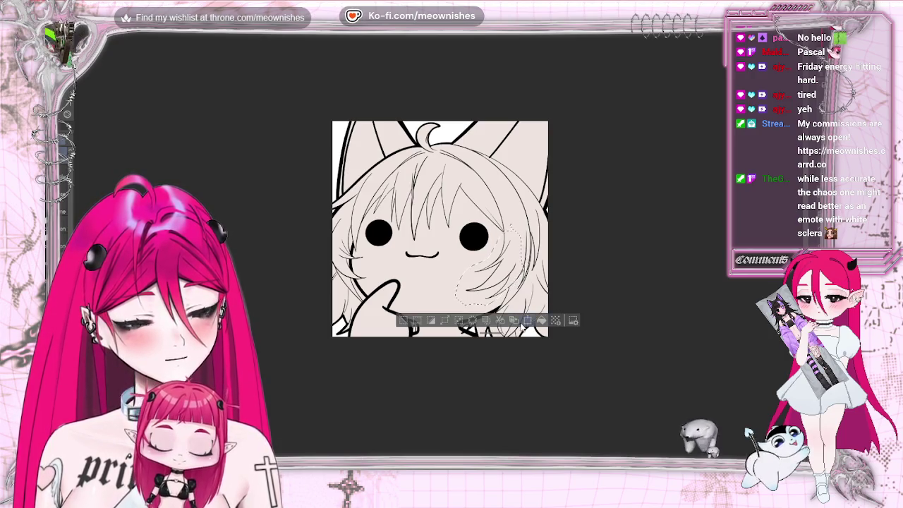
Move and tilt the hair strand beside the right eye, commit it, deselect, and flip the view.
{"action": "key", "text": "ctrl+t"}
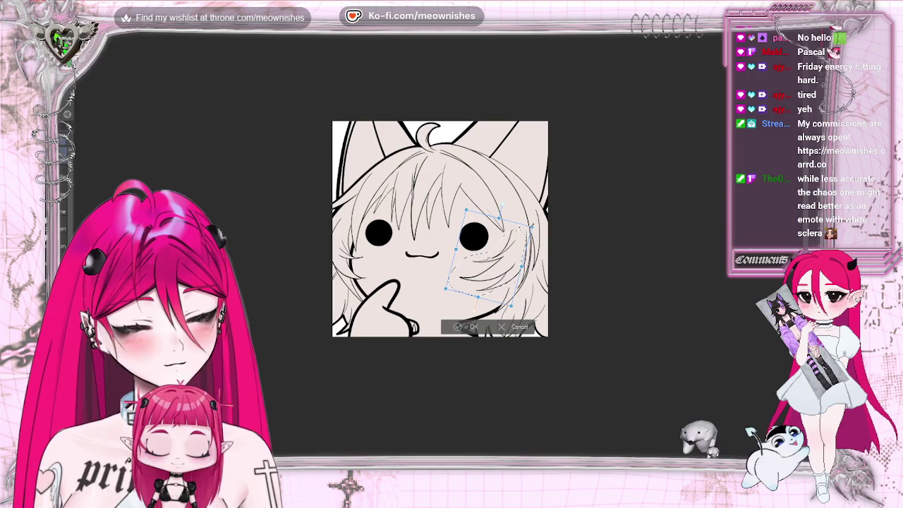
{"action": "left_click_drag", "start_coordinate": [501, 206], "coordinate": [501, 208]}
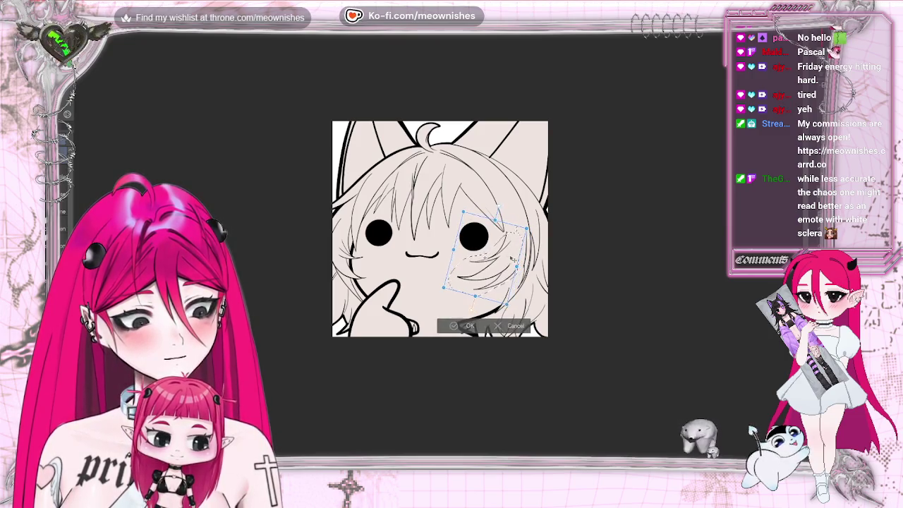
{"action": "left_click_drag", "start_coordinate": [500, 207], "coordinate": [500, 209]}
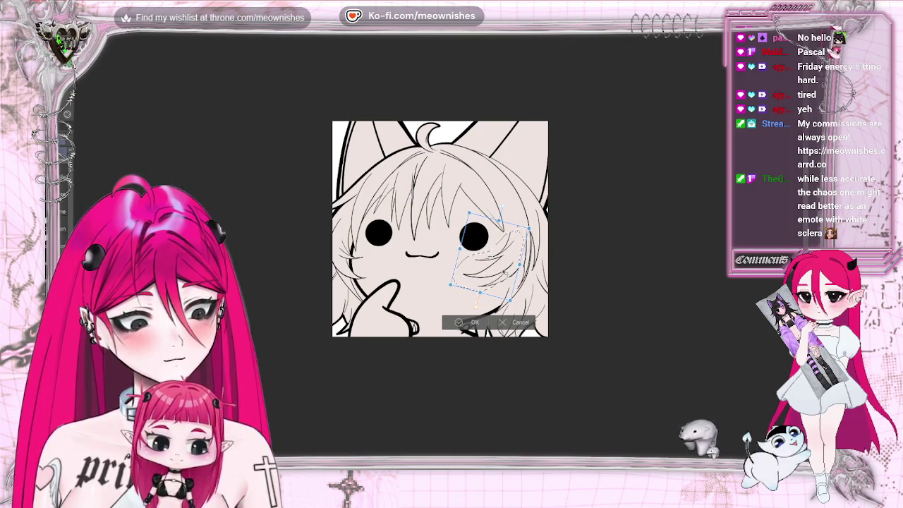
{"action": "left_click", "coordinate": [453, 325]}
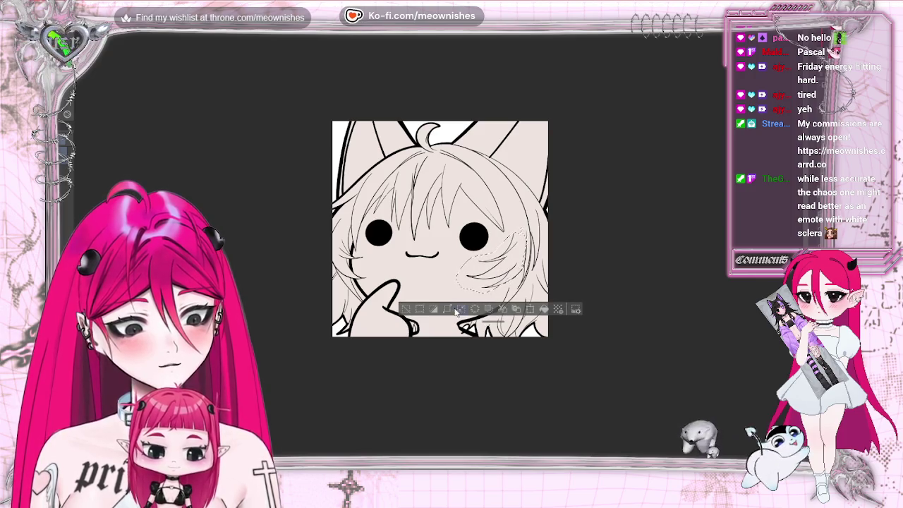
{"action": "left_click", "coordinate": [408, 311]}
{"action": "key", "text": "h"}
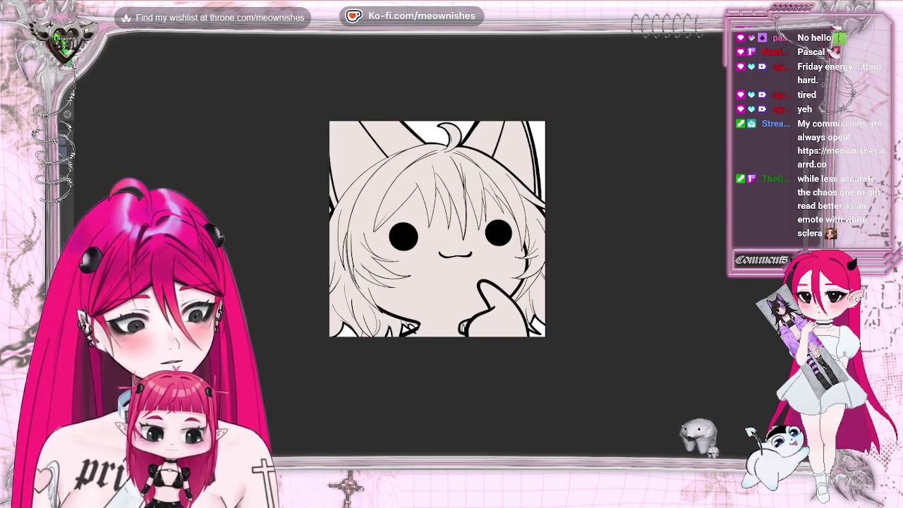
{"action": "left_click_drag", "start_coordinate": [494, 177], "coordinate": [536, 233]}
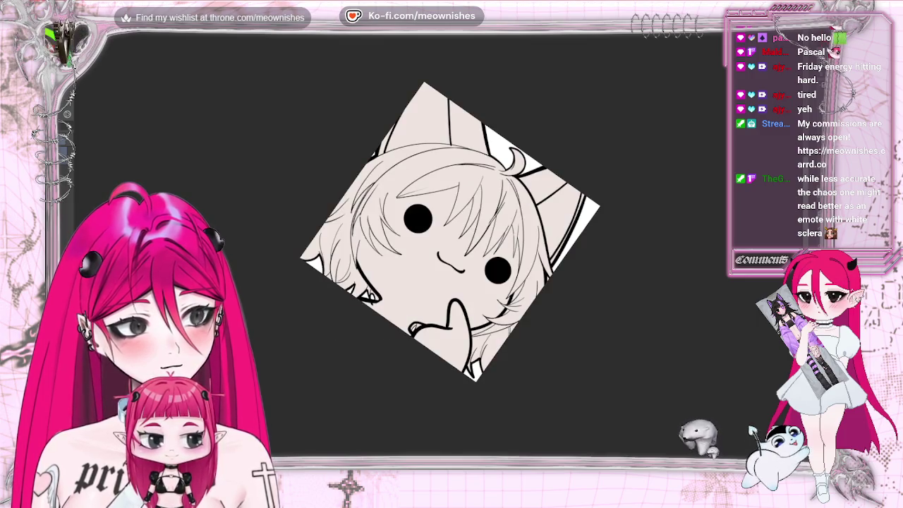
{"action": "key", "text": "ctrl+plus"}
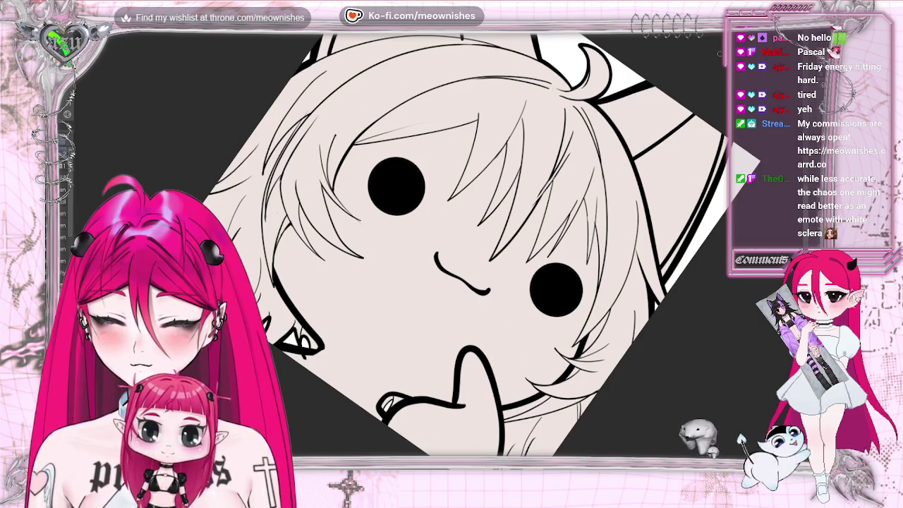
{"action": "key", "text": "ctrl+0"}
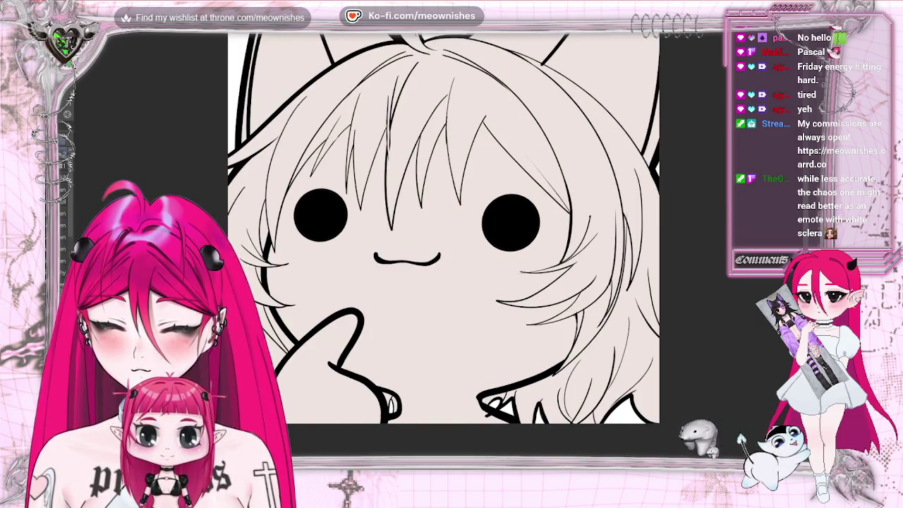
{"action": "key", "text": "ctrl+alt+0"}
{"action": "key", "text": "ctrl+plus"}
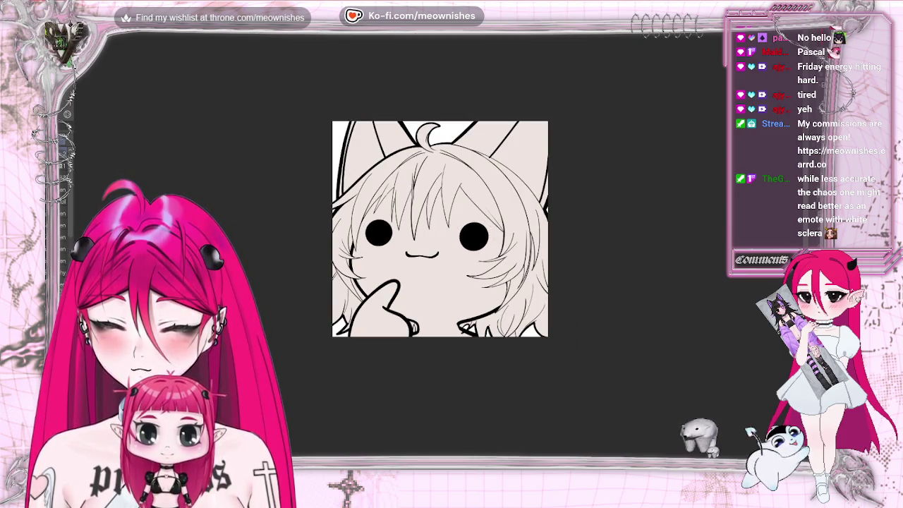
Auto-select the chibi's hair regions, adding the left, lower-left and lower-right sections.
{"action": "left_click", "coordinate": [481, 189], "text": "shift"}
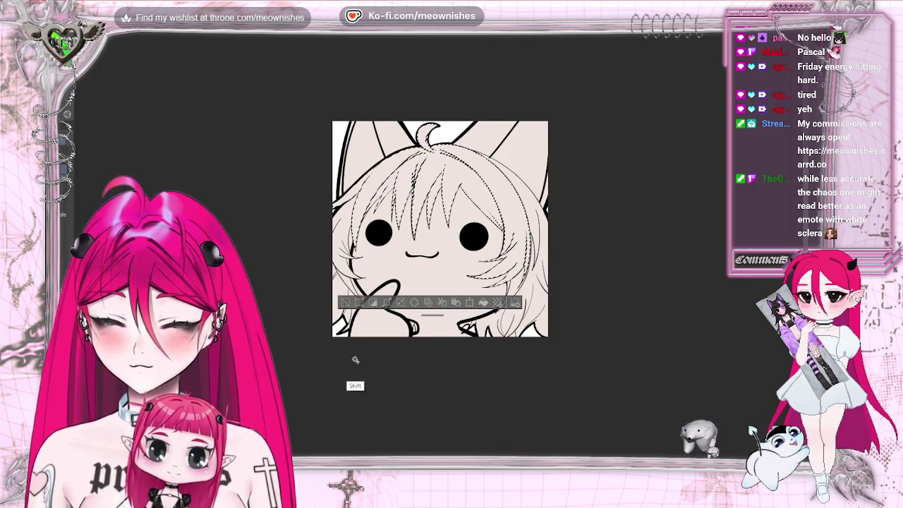
{"action": "left_click", "coordinate": [337, 292], "text": "shift"}
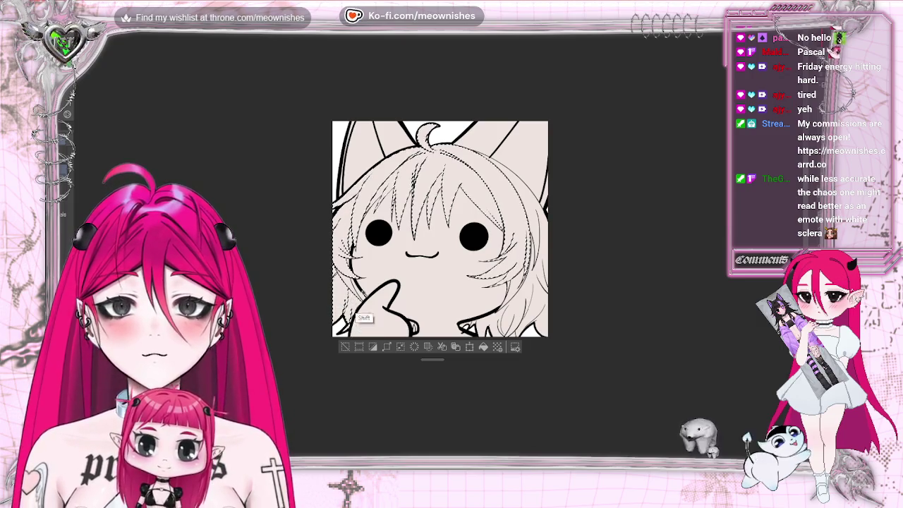
{"action": "left_click", "coordinate": [343, 327], "text": "shift"}
{"action": "left_click", "coordinate": [354, 314], "text": "shift"}
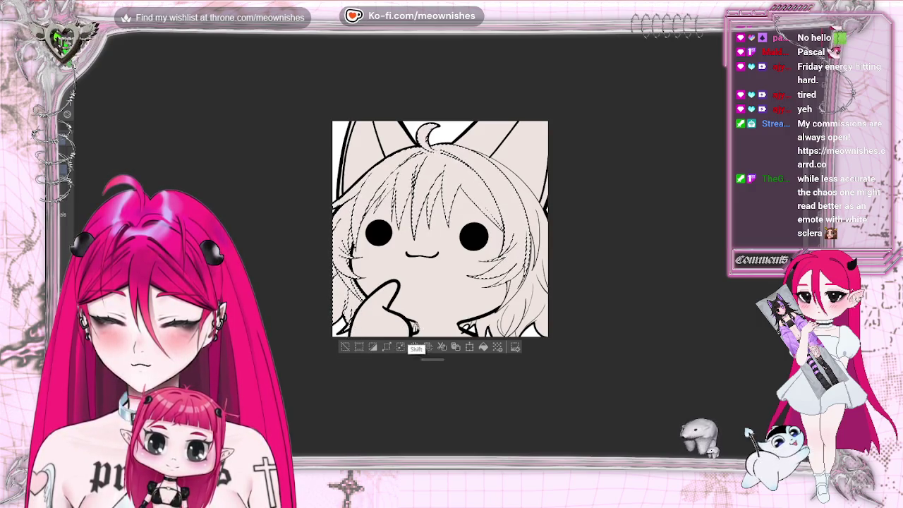
{"action": "left_click", "coordinate": [470, 327], "text": "shift"}
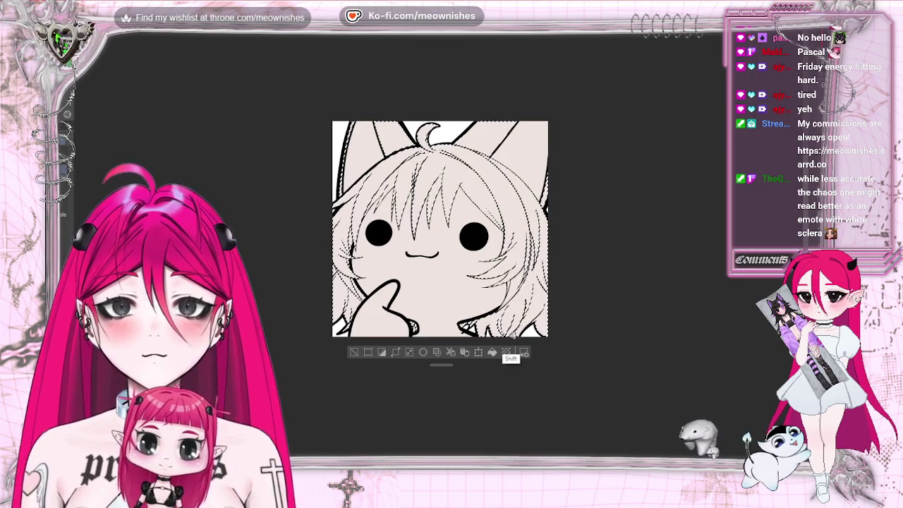
Expand the hair selection slightly and switch to the dark-haired reference drawing.
{"action": "left_click", "coordinate": [409, 352]}
{"action": "left_click", "coordinate": [502, 218]}
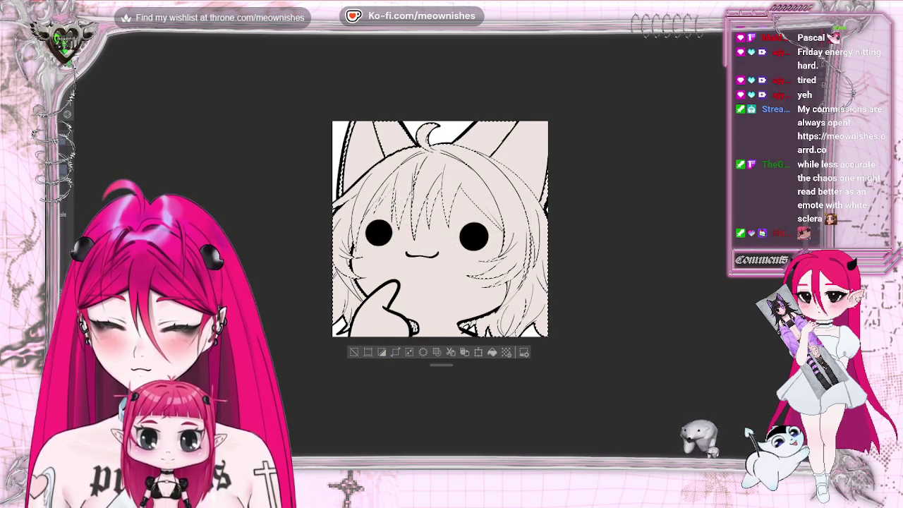
{"action": "key", "text": "ctrl+Tab"}
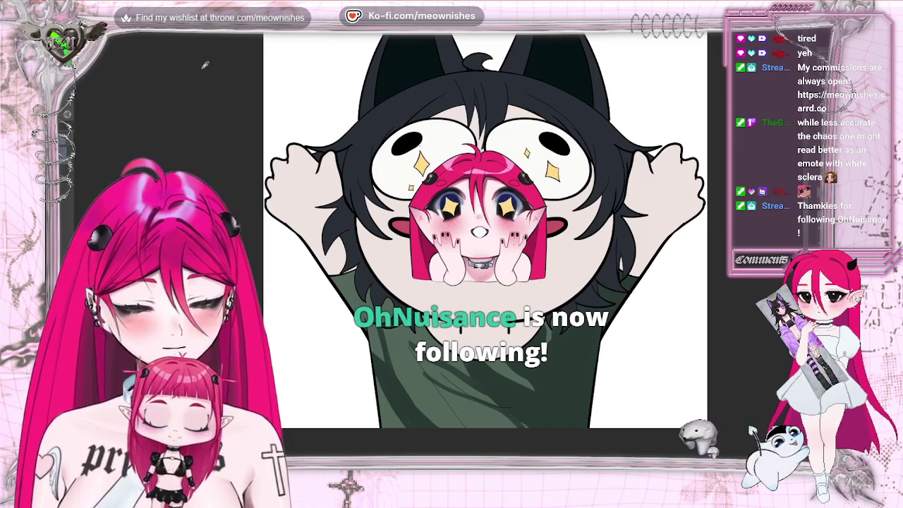
Back on the emote, fill the hair selection navy and paint its left and right edges.
{"action": "key", "text": "ctrl+Tab"}
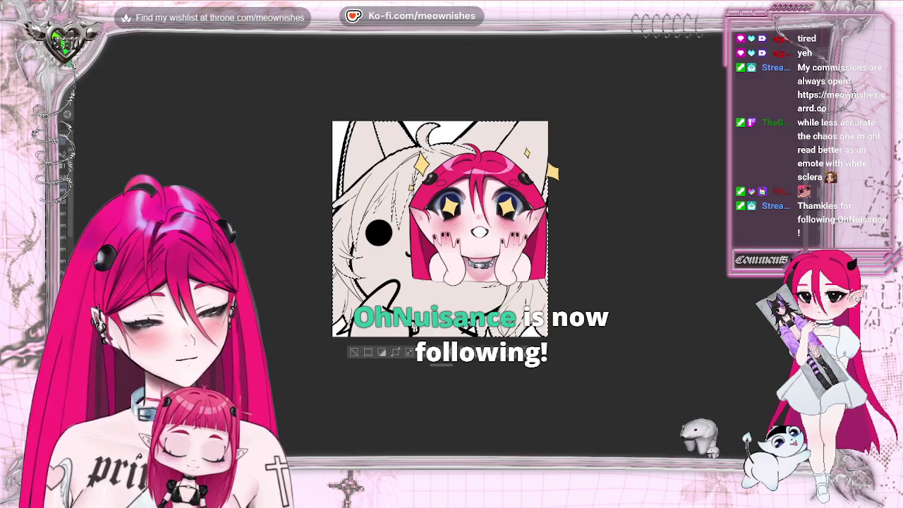
{"action": "key", "text": "ctrl+z"}
{"action": "left_click_drag", "start_coordinate": [323, 272], "coordinate": [342, 171]}
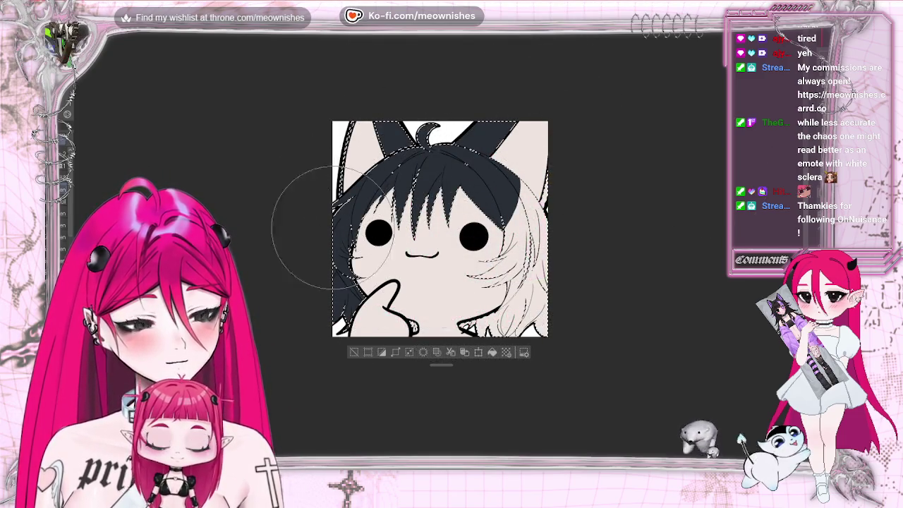
{"action": "left_click_drag", "start_coordinate": [522, 233], "coordinate": [487, 349]}
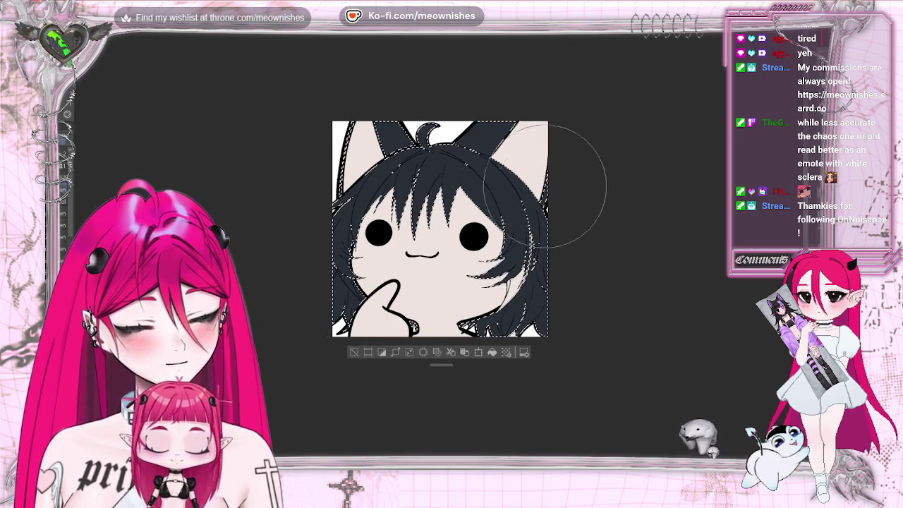
{"action": "key", "text": "ctrl+d"}
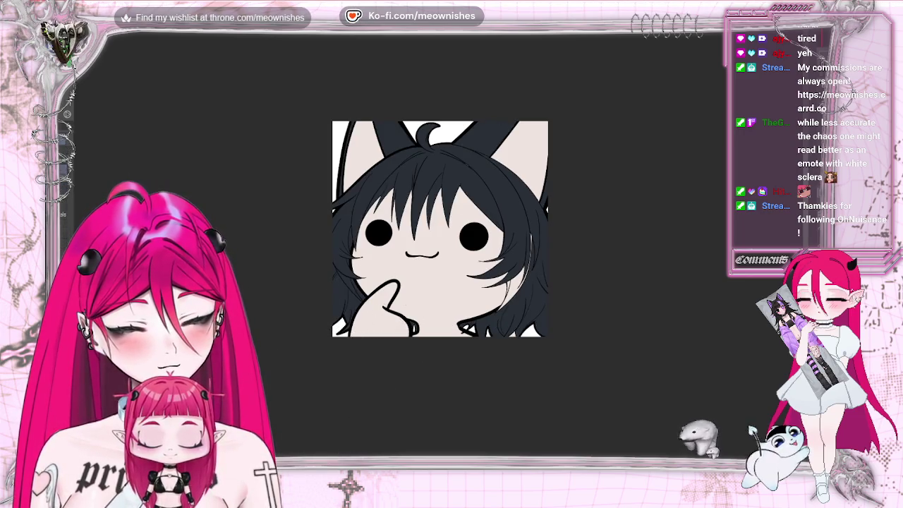
Lasso the unfilled gap along the right hair edge, fill it navy, and deselect.
{"action": "key", "text": "ctrl+a"}
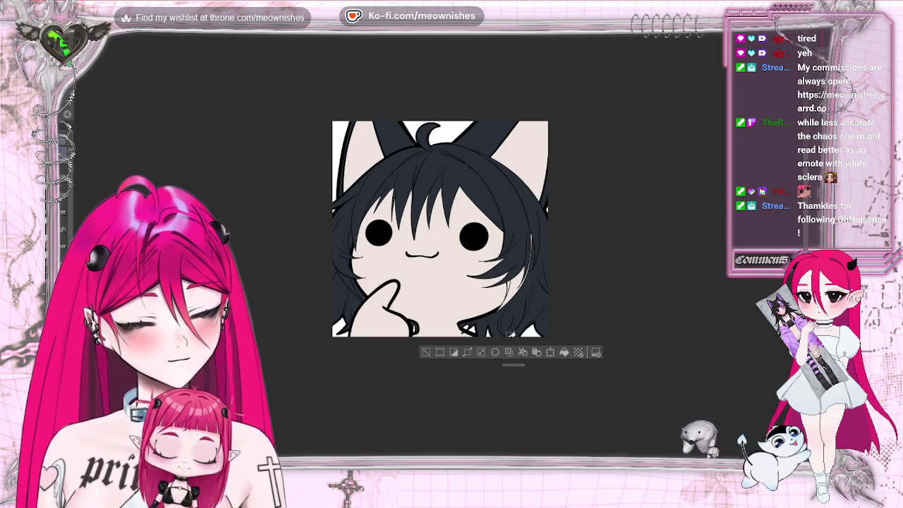
{"action": "left_click", "coordinate": [427, 352]}
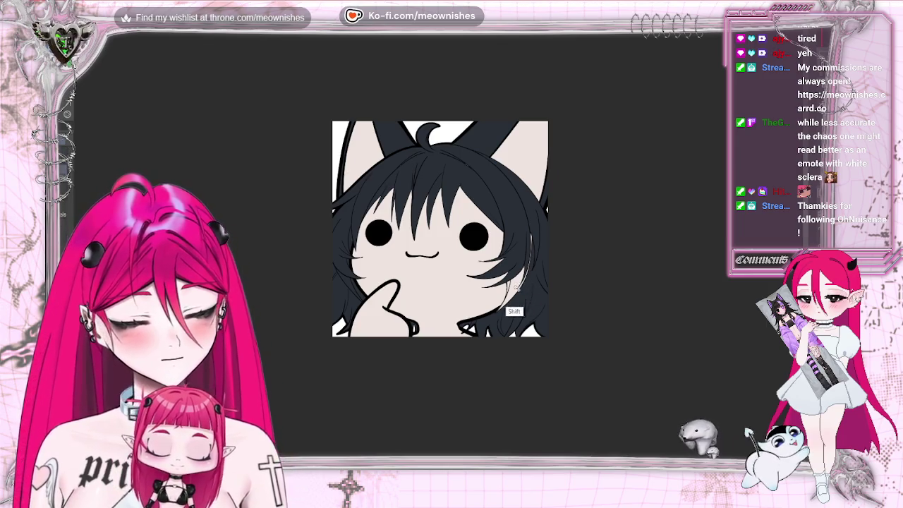
{"action": "left_click_drag", "start_coordinate": [530, 244], "coordinate": [514, 305]}
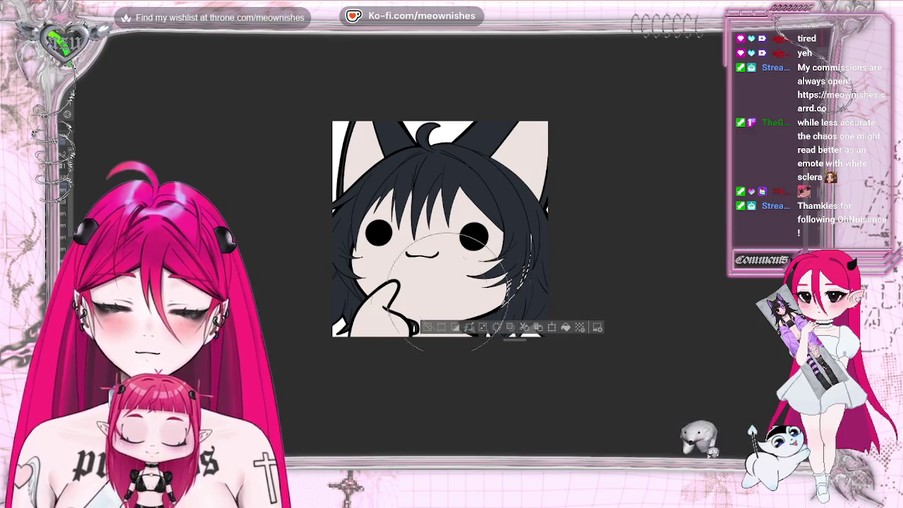
{"action": "key", "text": "ctrl+d"}
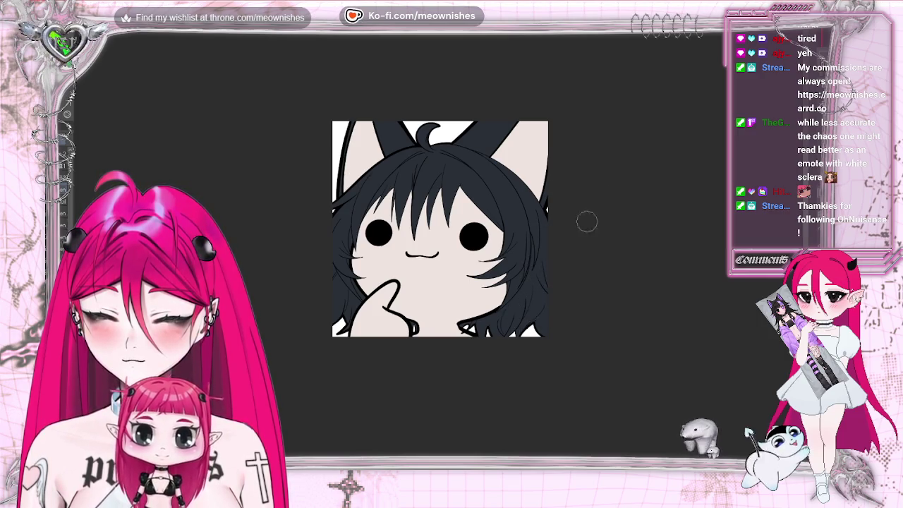
{"action": "scroll", "coordinate": [438, 250], "scroll_direction": "down", "scroll_amount": 3}
Adjust the zoom and glance at the raised-arms reference before returning to the cat-eared chibi.
{"action": "scroll", "coordinate": [438, 249], "scroll_direction": "down", "scroll_amount": 2}
{"action": "scroll", "coordinate": [438, 250], "scroll_direction": "down", "scroll_amount": 2}
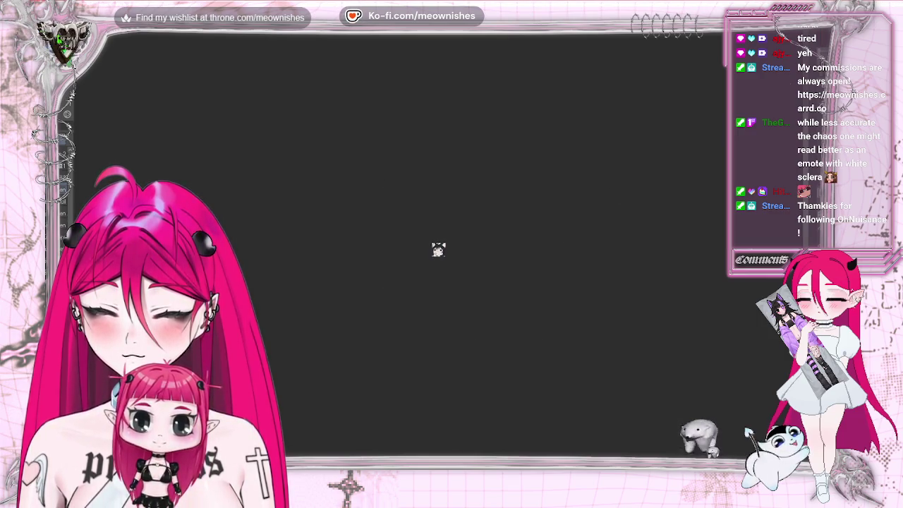
{"action": "scroll", "coordinate": [438, 254], "scroll_direction": "up", "scroll_amount": 5}
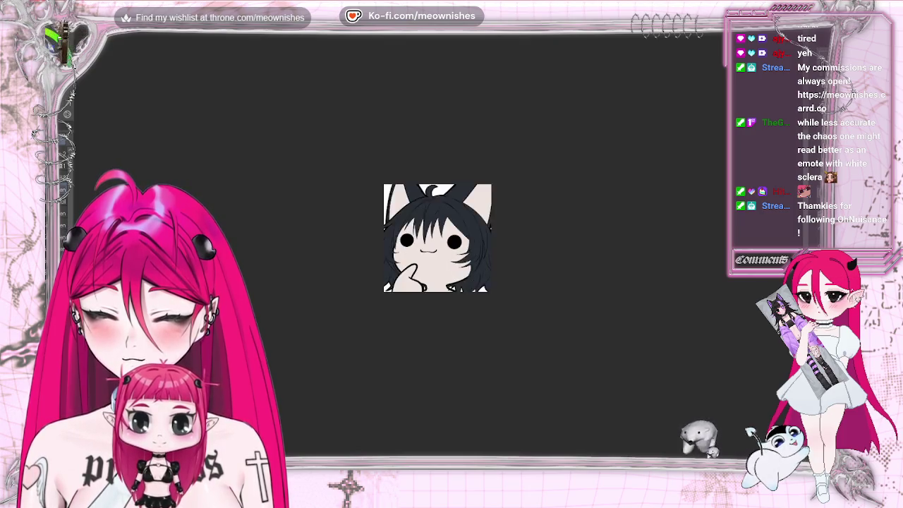
{"action": "scroll", "coordinate": [438, 253], "scroll_direction": "up", "scroll_amount": 2}
{"action": "scroll", "coordinate": [439, 251], "scroll_direction": "up", "scroll_amount": 2}
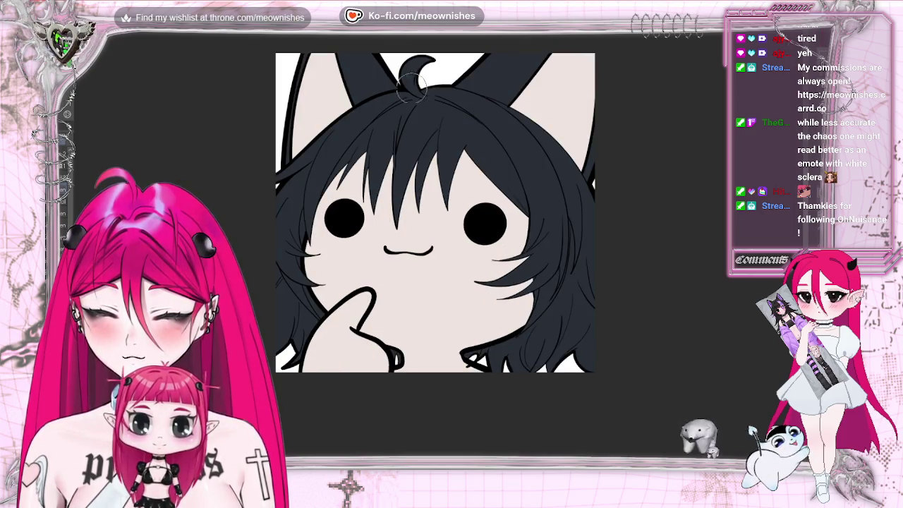
{"action": "key", "text": "Right"}
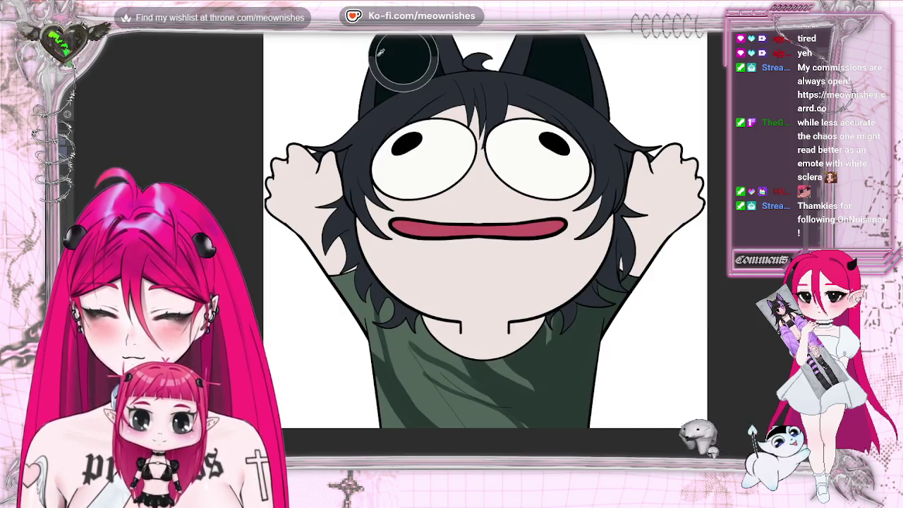
{"action": "key", "text": "Right"}
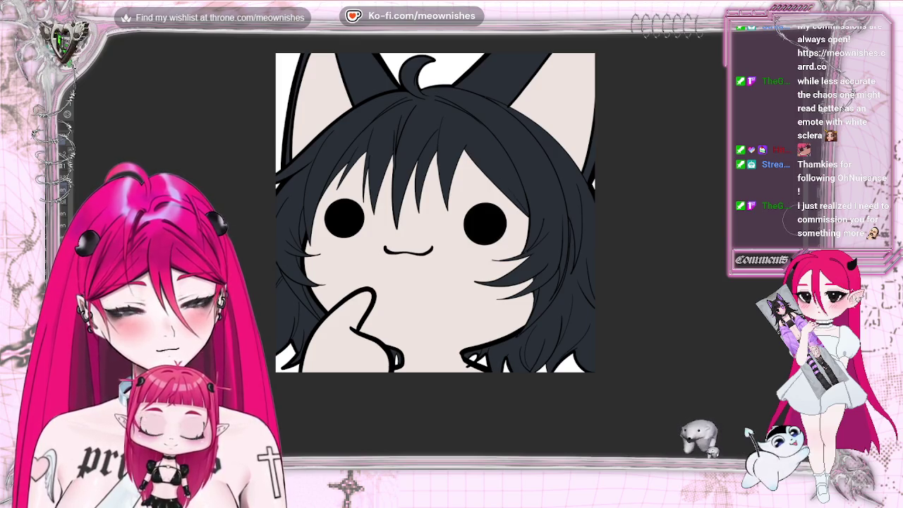
Paint the insides of the left and right cat ears dark navy.
{"action": "scroll", "coordinate": [773, 173], "scroll_direction": "up", "scroll_amount": 2}
{"action": "mouse_move", "coordinate": [332, 106]}
{"action": "left_mouse_down"}
{"action": "mouse_move", "coordinate": [300, 183]}
{"action": "mouse_move", "coordinate": [325, 134]}
{"action": "mouse_move", "coordinate": [310, 212]}
{"action": "left_mouse_up"}
{"action": "left_click_drag", "start_coordinate": [342, 131], "coordinate": [337, 177]}
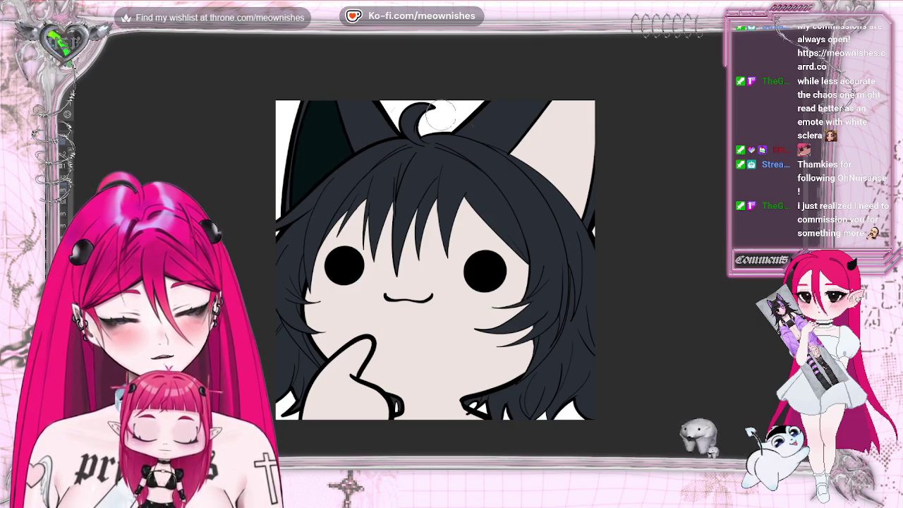
{"action": "mouse_move", "coordinate": [575, 88]}
{"action": "left_mouse_down"}
{"action": "mouse_move", "coordinate": [580, 242]}
{"action": "mouse_move", "coordinate": [525, 159]}
{"action": "left_mouse_up"}
{"action": "mouse_move", "coordinate": [586, 212]}
{"action": "left_mouse_down"}
{"action": "mouse_move", "coordinate": [579, 94]}
{"action": "mouse_move", "coordinate": [560, 135]}
{"action": "left_mouse_up"}
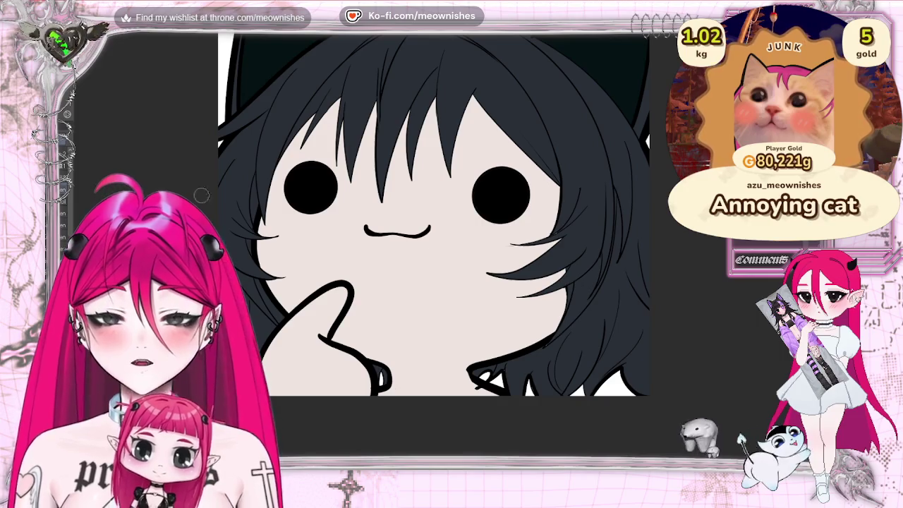
Paint a pink rim strand beside the left eye and tidy the nearby hair lock dark.
{"action": "left_click_drag", "start_coordinate": [310, 118], "coordinate": [274, 228]}
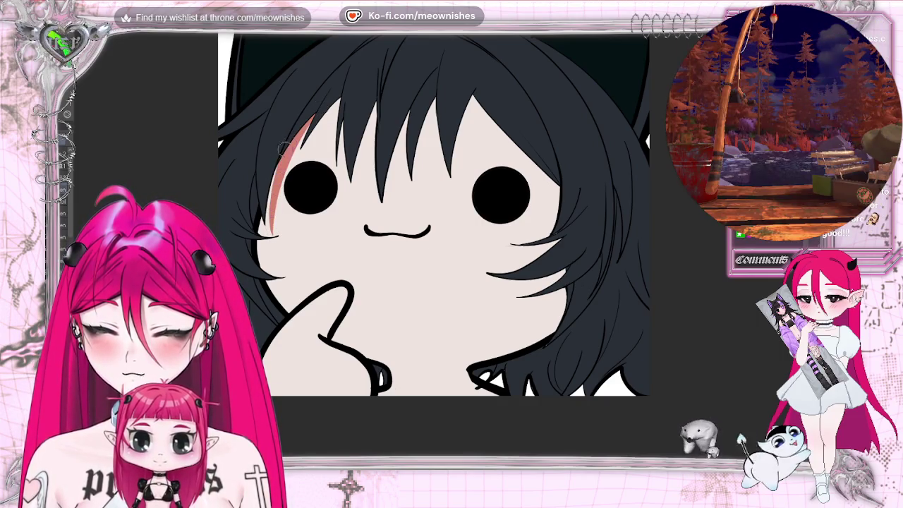
{"action": "key", "text": "ctrl+z"}
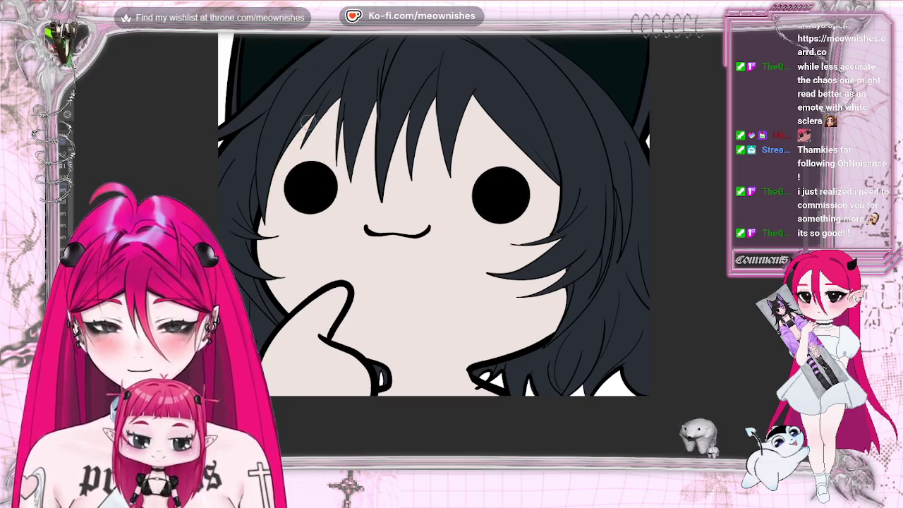
{"action": "left_click_drag", "start_coordinate": [303, 124], "coordinate": [275, 234]}
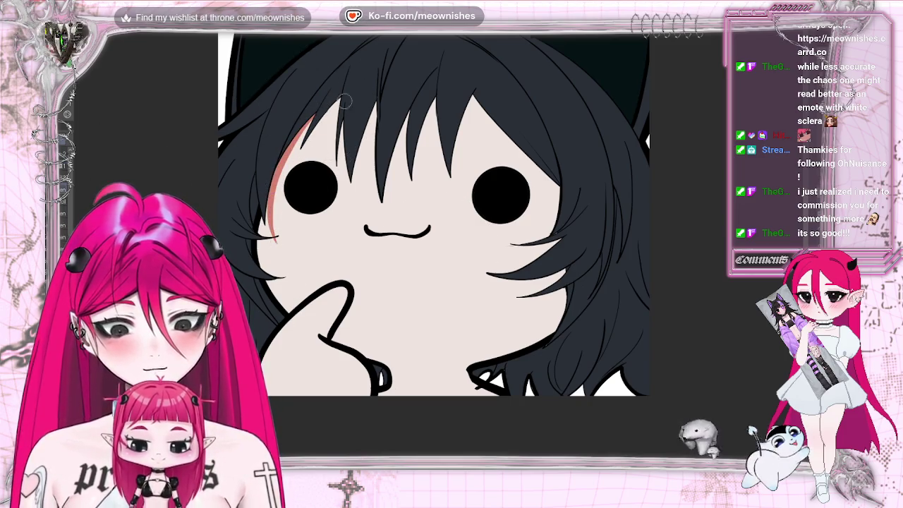
{"action": "left_click_drag", "start_coordinate": [338, 107], "coordinate": [342, 180]}
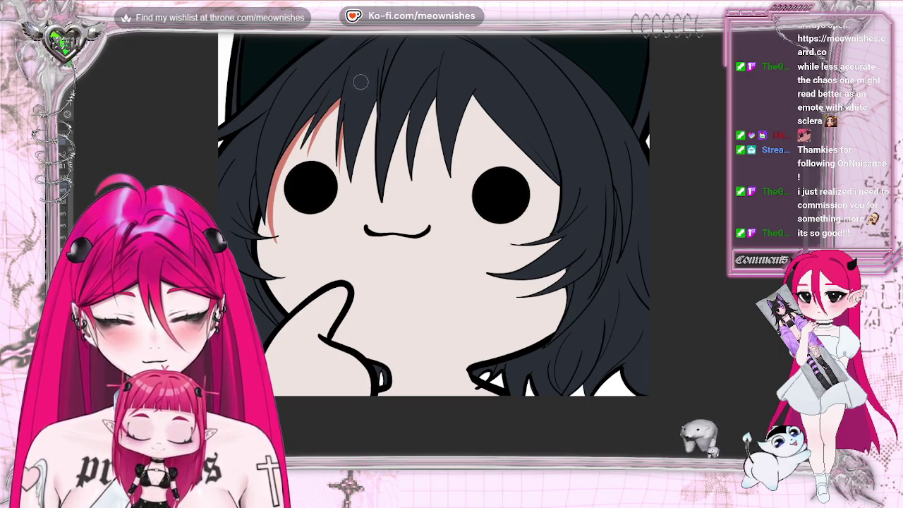
{"action": "key", "text": "bracketright"}
{"action": "key", "text": "bracketright"}
{"action": "key", "text": "bracketright"}
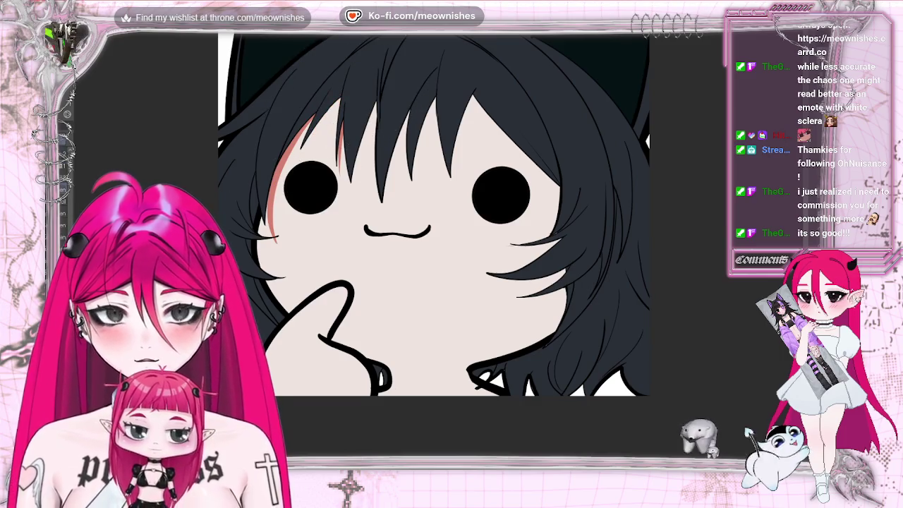
{"action": "left_click_drag", "start_coordinate": [331, 104], "coordinate": [321, 128]}
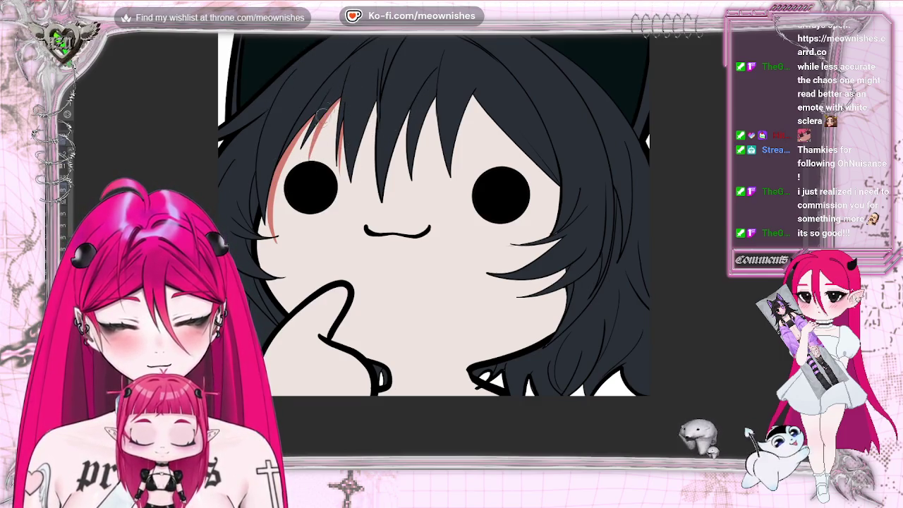
Add pink highlight strands along the middle and right fringe locks.
{"action": "left_click_drag", "start_coordinate": [378, 100], "coordinate": [362, 186]}
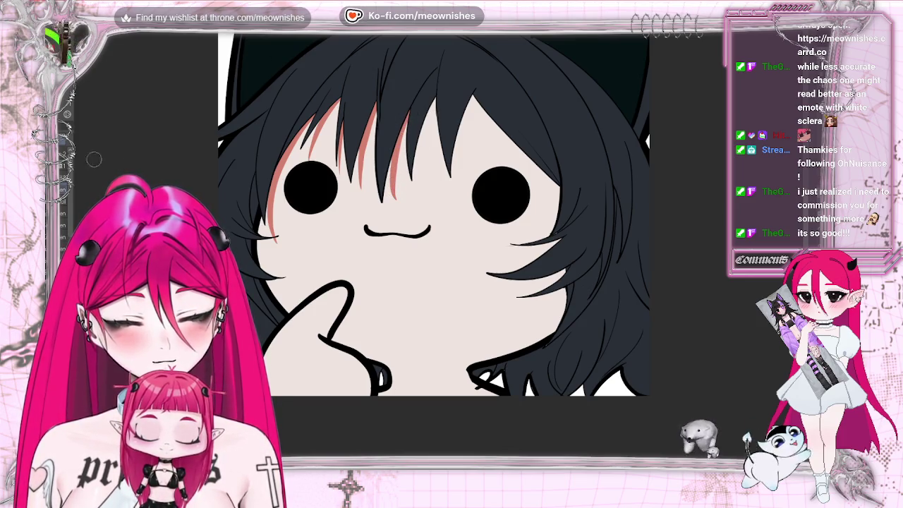
{"action": "left_click_drag", "start_coordinate": [402, 91], "coordinate": [374, 198]}
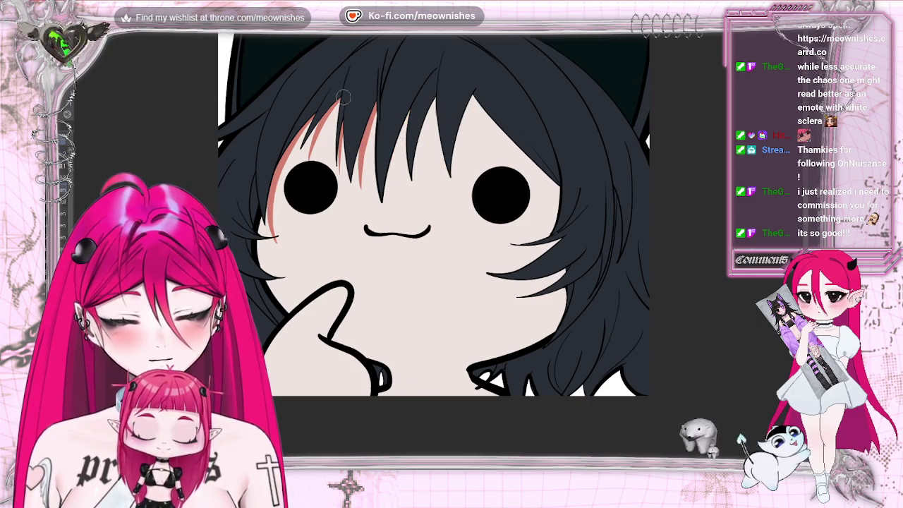
{"action": "left_click_drag", "start_coordinate": [411, 98], "coordinate": [390, 207]}
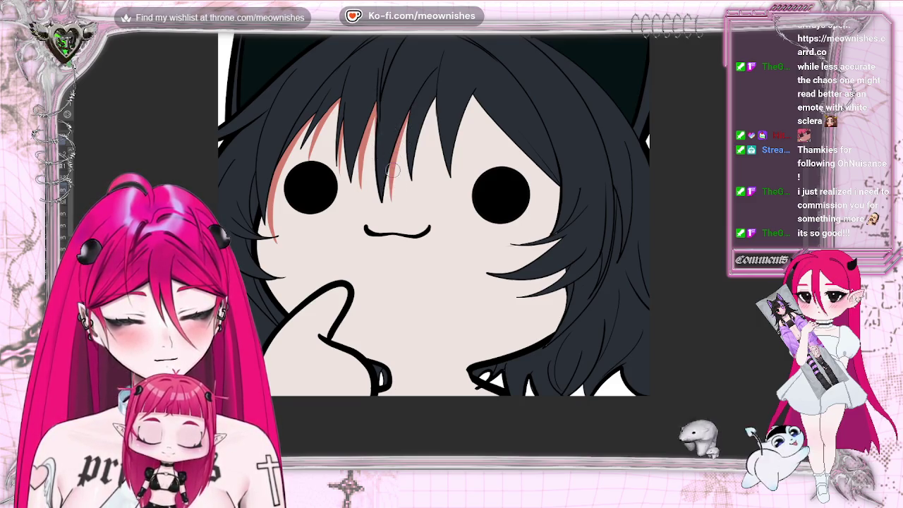
{"action": "left_click_drag", "start_coordinate": [393, 175], "coordinate": [393, 199]}
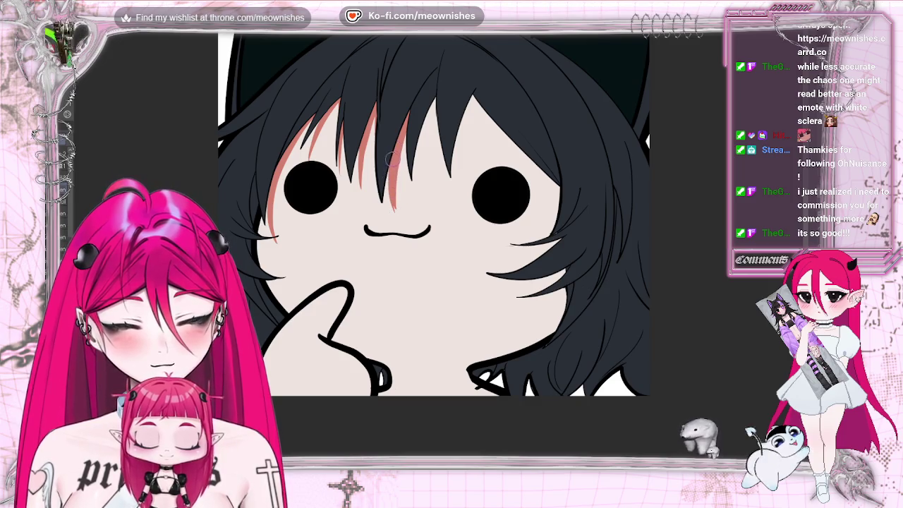
{"action": "key", "text": "e"}
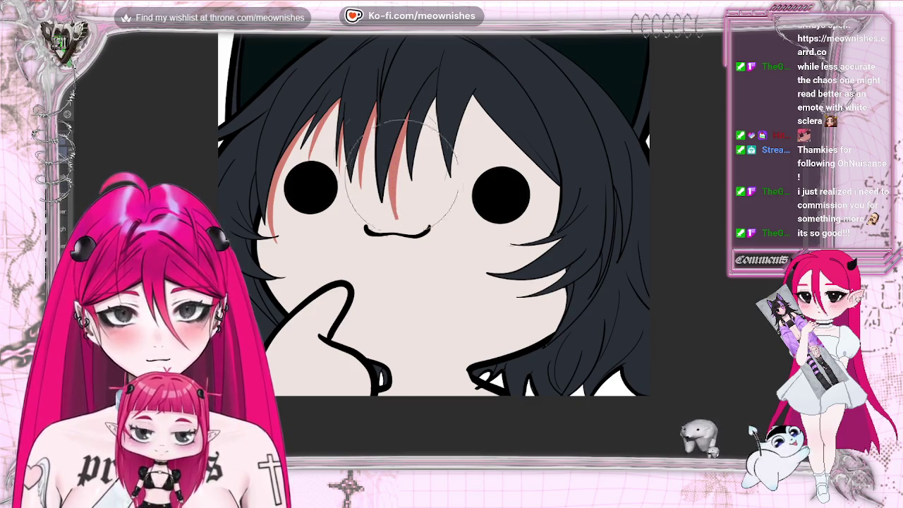
{"action": "key", "text": "e"}
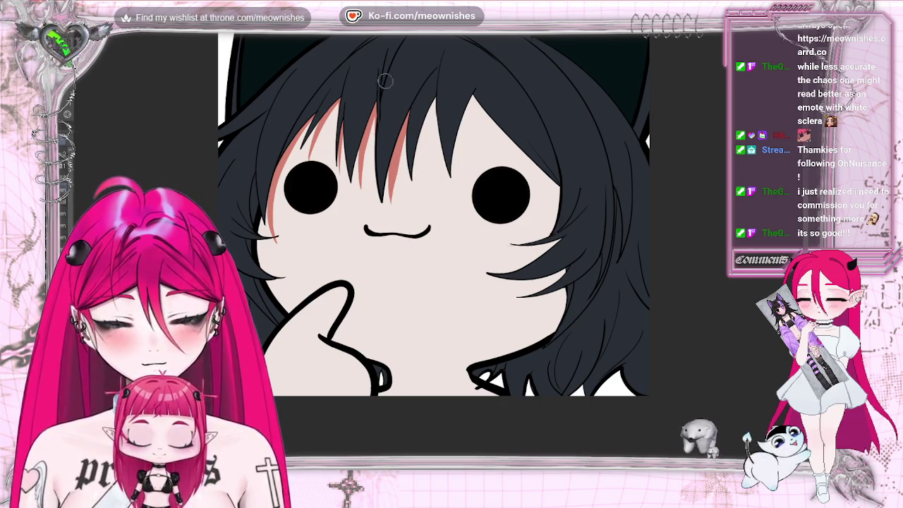
{"action": "left_click_drag", "start_coordinate": [430, 103], "coordinate": [420, 189]}
{"action": "left_click_drag", "start_coordinate": [467, 99], "coordinate": [457, 187]}
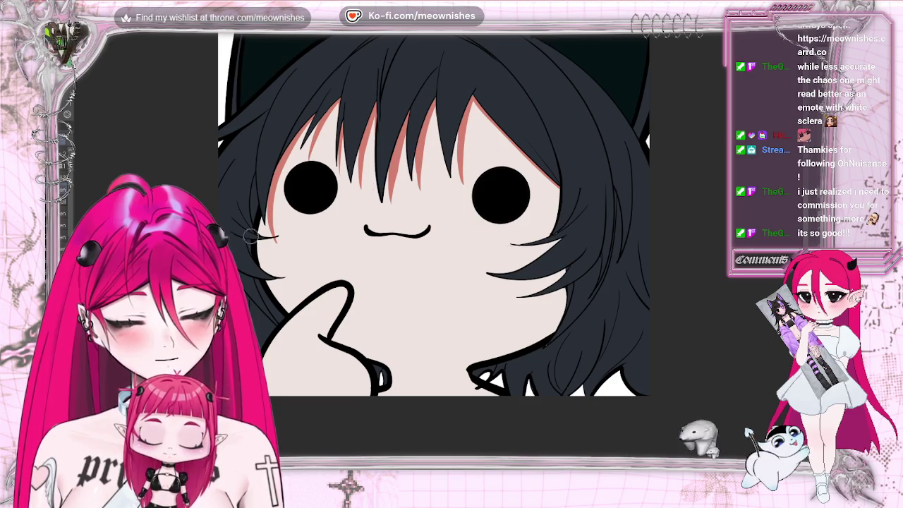
Paint a reddish rim down the left face edge and along the hand's lower edge.
{"action": "left_click_drag", "start_coordinate": [259, 240], "coordinate": [296, 325]}
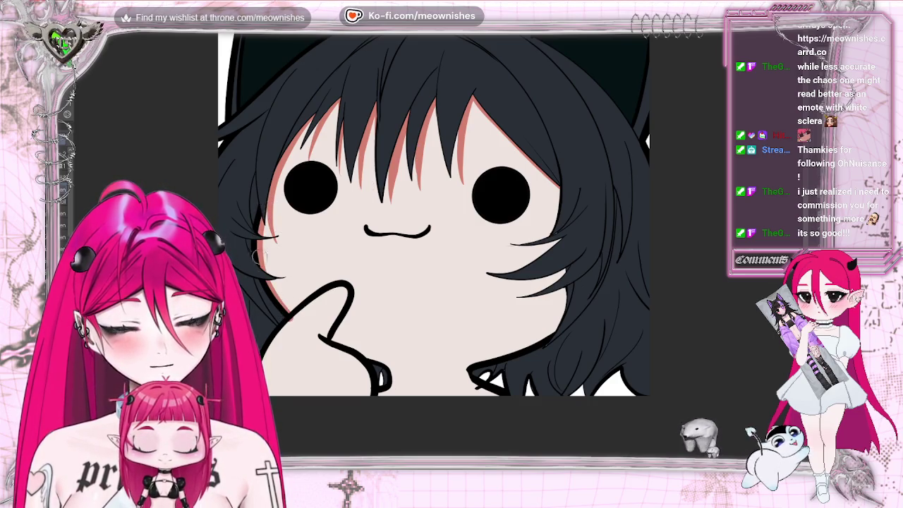
{"action": "left_click_drag", "start_coordinate": [267, 270], "coordinate": [289, 314]}
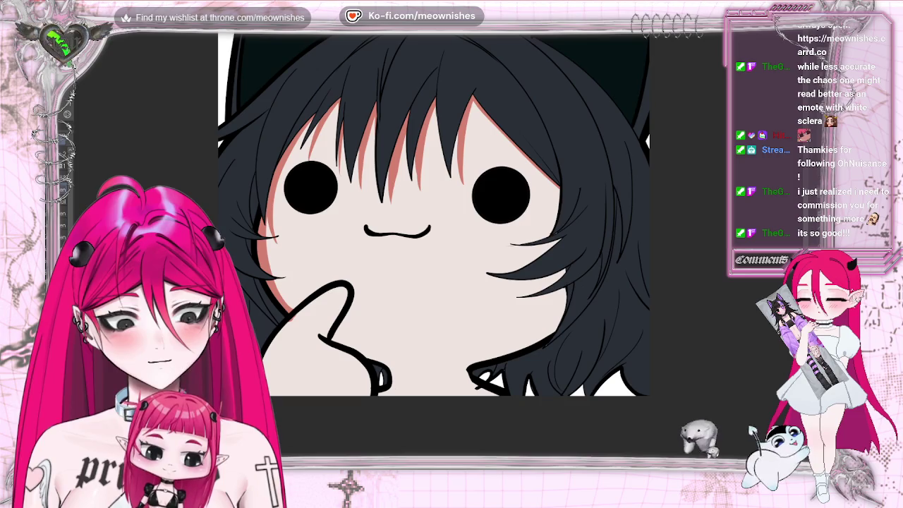
{"action": "mouse_move", "coordinate": [261, 217]}
{"action": "left_mouse_down"}
{"action": "mouse_move", "coordinate": [272, 276]}
{"action": "mouse_move", "coordinate": [292, 309]}
{"action": "left_mouse_up"}
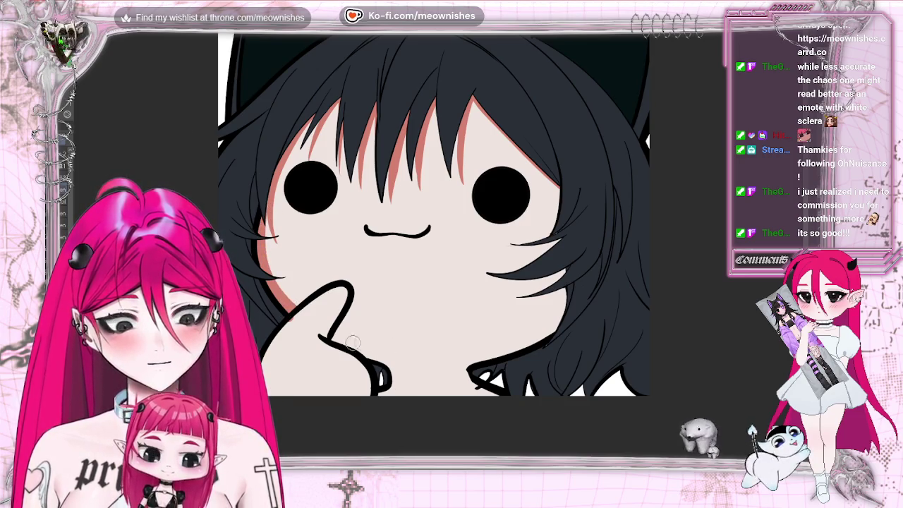
{"action": "left_click_drag", "start_coordinate": [324, 337], "coordinate": [381, 358]}
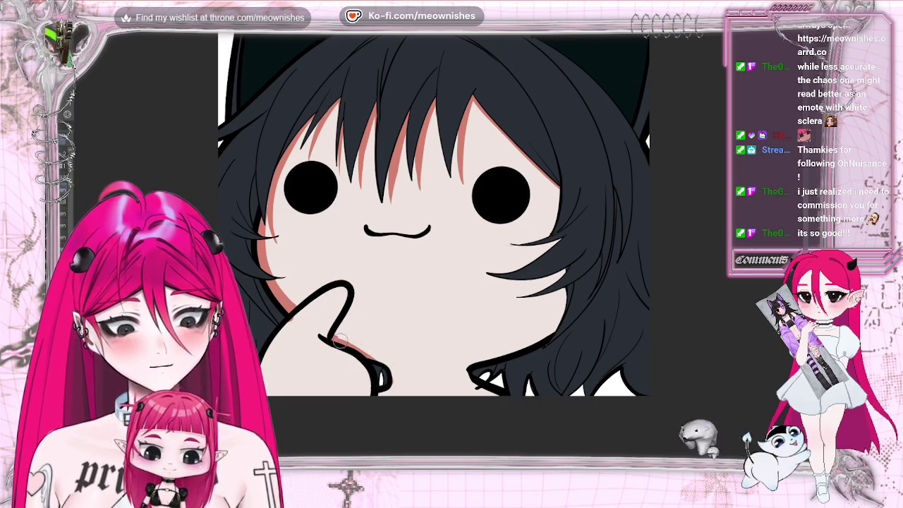
{"action": "left_click_drag", "start_coordinate": [337, 337], "coordinate": [394, 379]}
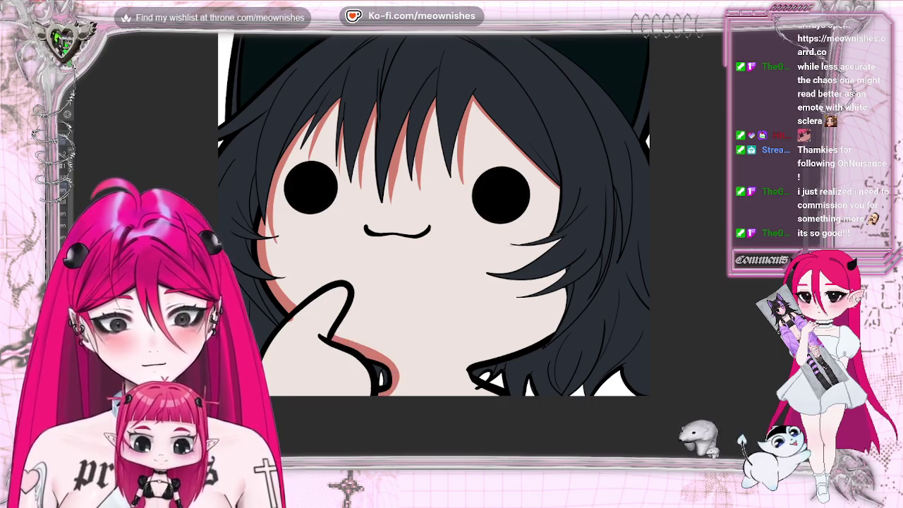
{"action": "key", "text": "ctrl+z"}
{"action": "key", "text": "ctrl+z"}
{"action": "key", "text": "ctrl+z"}
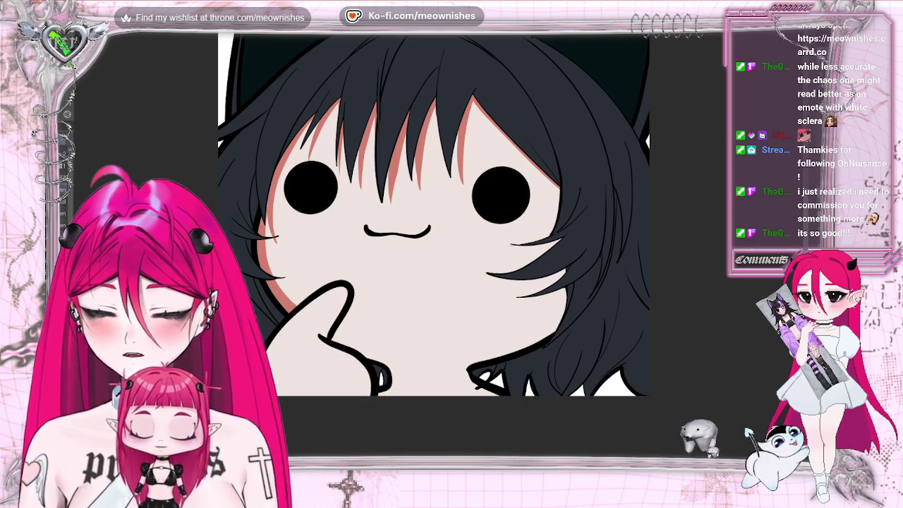
{"action": "mouse_move", "coordinate": [390, 373]}
{"action": "left_mouse_down"}
{"action": "mouse_move", "coordinate": [466, 374]}
{"action": "mouse_move", "coordinate": [381, 384]}
{"action": "left_mouse_up"}
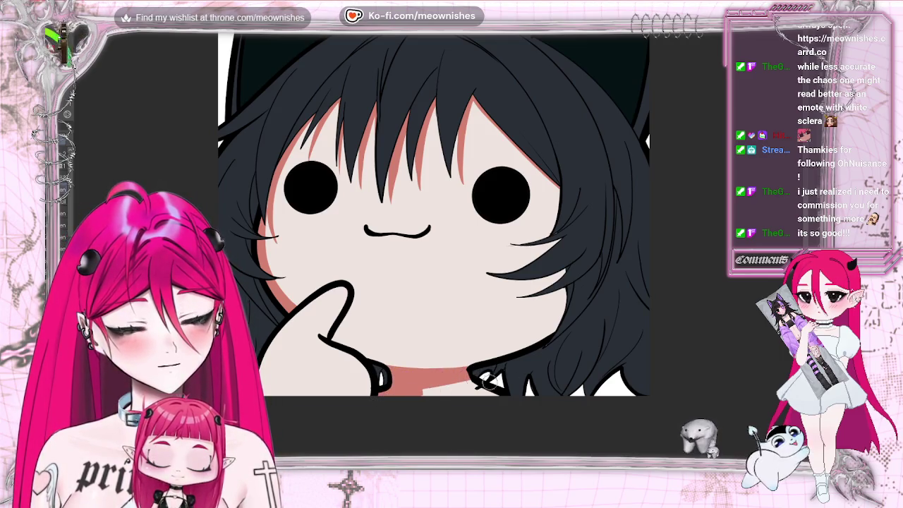
{"action": "left_click_drag", "start_coordinate": [476, 381], "coordinate": [412, 398]}
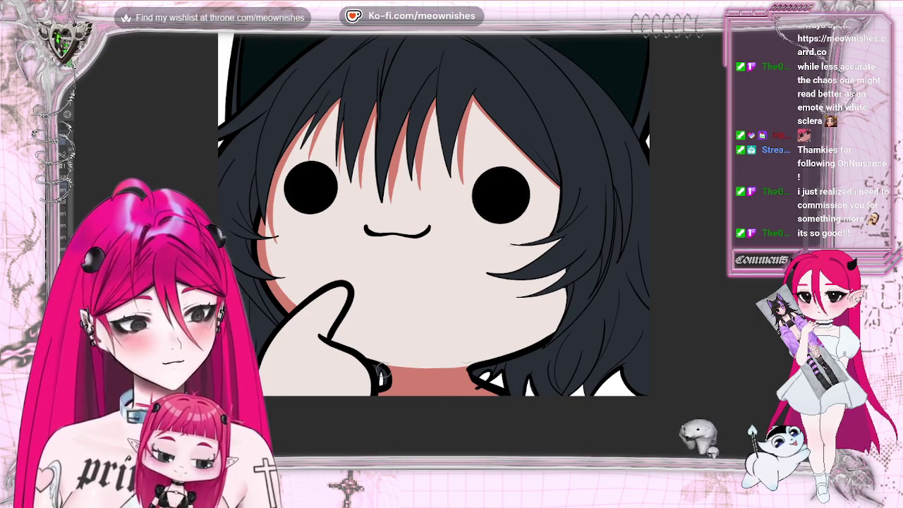
{"action": "left_click_drag", "start_coordinate": [407, 368], "coordinate": [543, 337]}
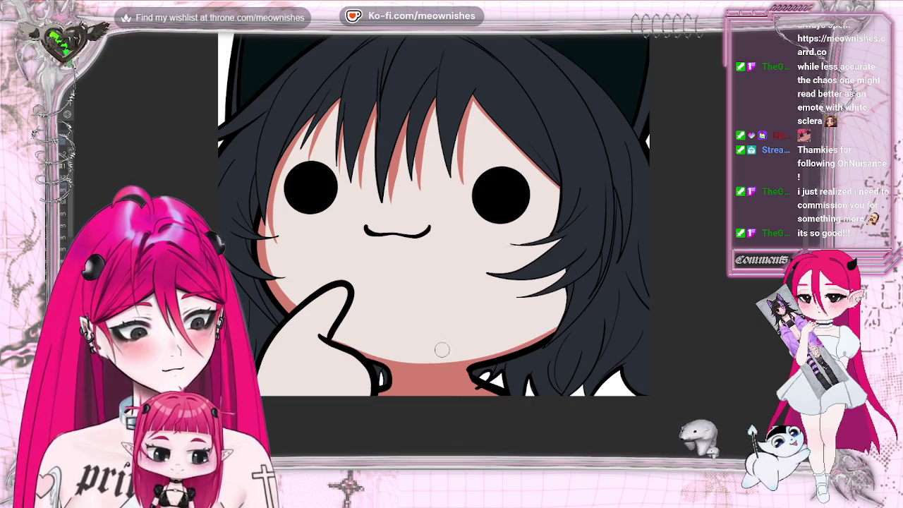
{"action": "mouse_move", "coordinate": [328, 336]}
{"action": "left_mouse_down"}
{"action": "mouse_move", "coordinate": [455, 356]}
{"action": "mouse_move", "coordinate": [585, 306]}
{"action": "left_mouse_up"}
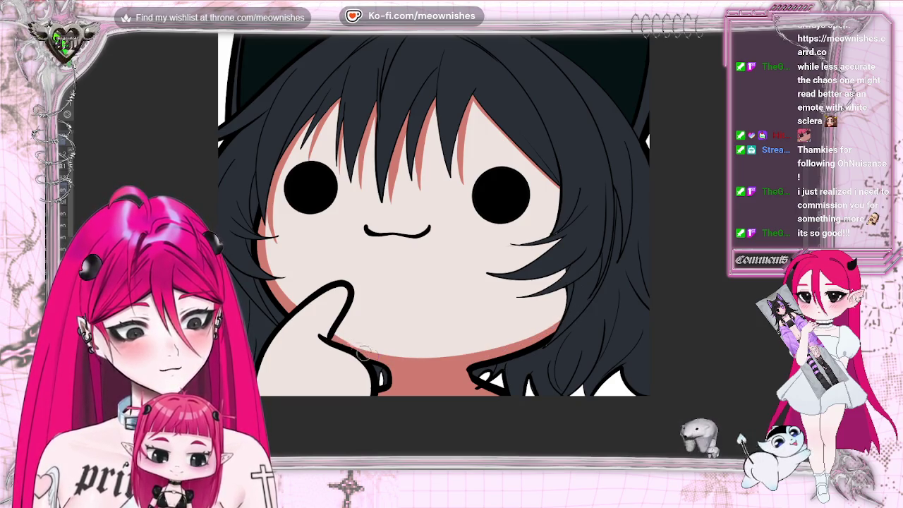
{"action": "left_click_drag", "start_coordinate": [330, 337], "coordinate": [552, 343]}
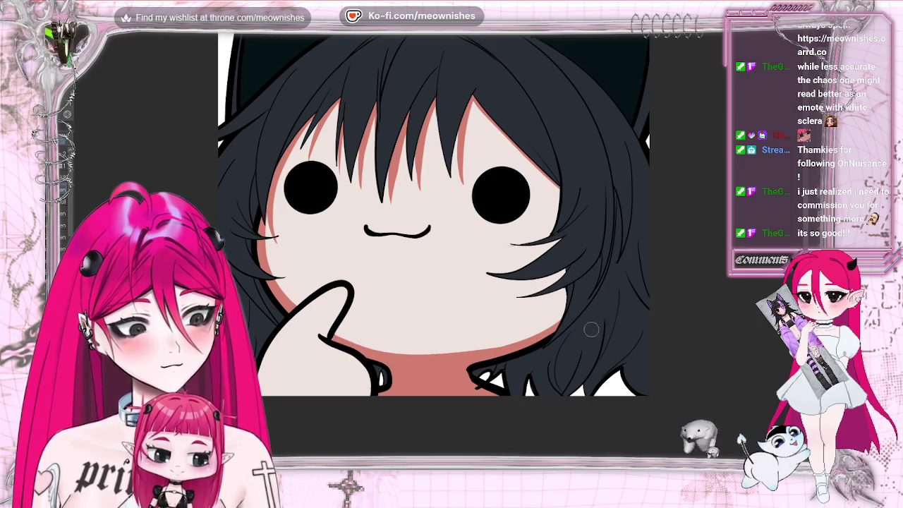
{"action": "scroll", "coordinate": [434, 216], "scroll_direction": "down", "scroll_amount": 3}
{"action": "scroll", "coordinate": [434, 215], "scroll_direction": "down", "scroll_amount": 3}
{"action": "scroll", "coordinate": [433, 215], "scroll_direction": "up", "scroll_amount": 3}
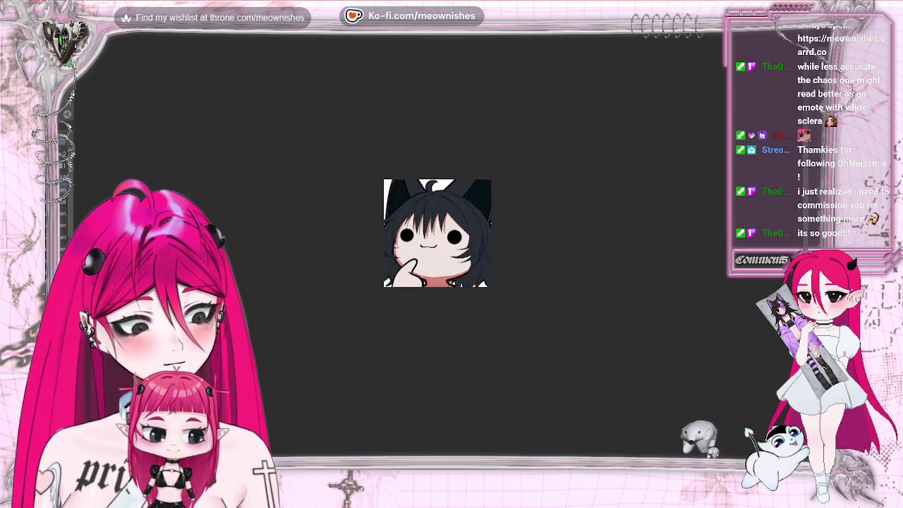
{"action": "scroll", "coordinate": [434, 215], "scroll_direction": "up", "scroll_amount": 3}
{"action": "key", "text": "m"}
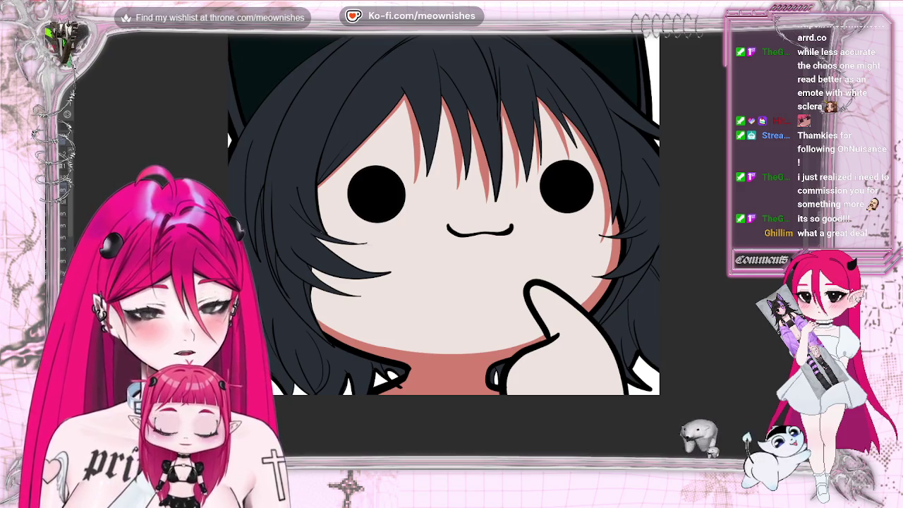
{"action": "key", "text": "m"}
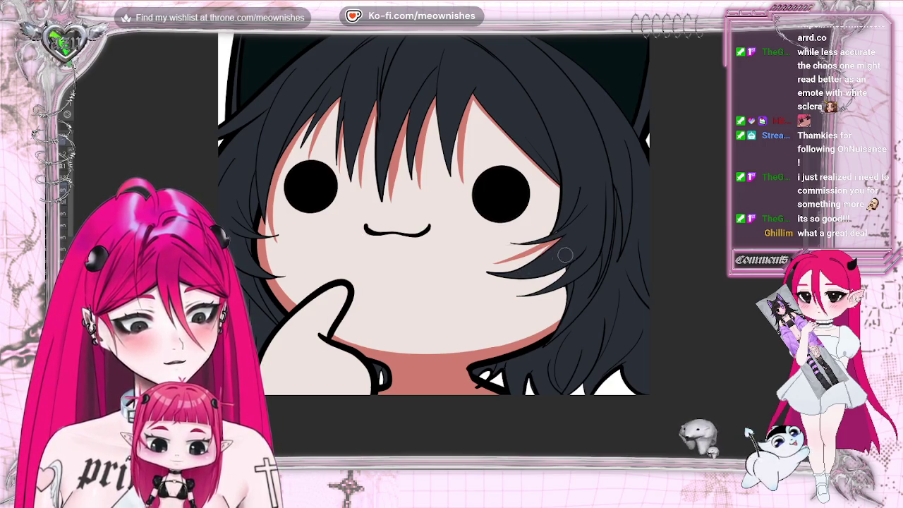
Paint a hair strand beside the right jaw and drag the zar bite 500.gif window over the canvas.
{"action": "left_click_drag", "start_coordinate": [520, 283], "coordinate": [494, 290]}
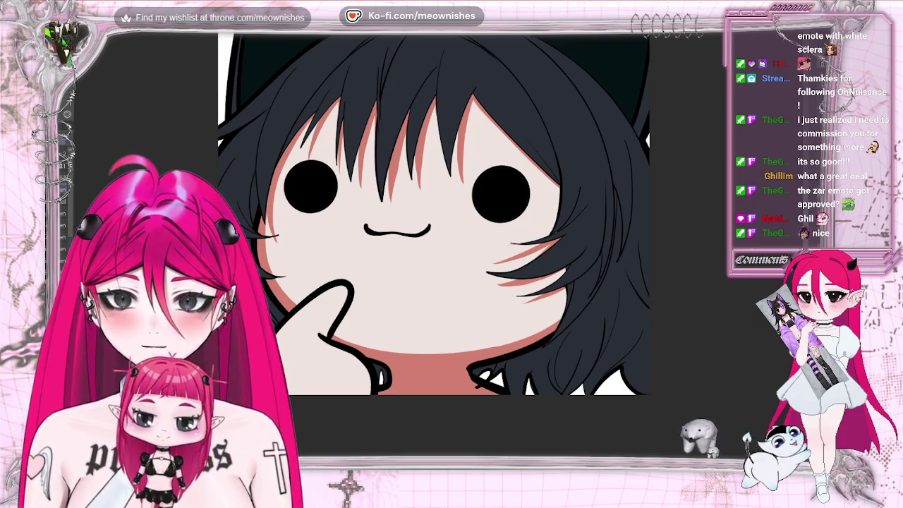
{"action": "left_click_drag", "start_coordinate": [106, 71], "coordinate": [484, 67]}
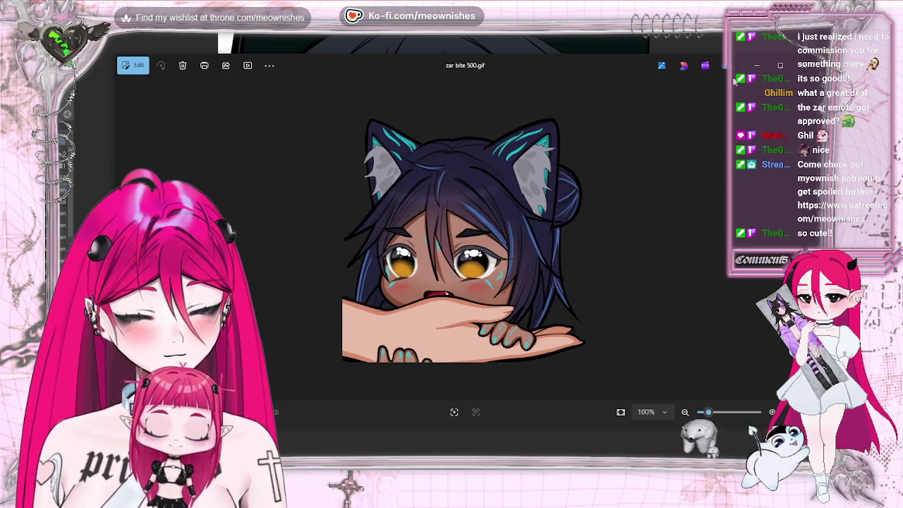
Close the Photos window showing zar bite 500.gif to reveal the chibi drawing.
{"action": "left_click", "coordinate": [804, 65]}
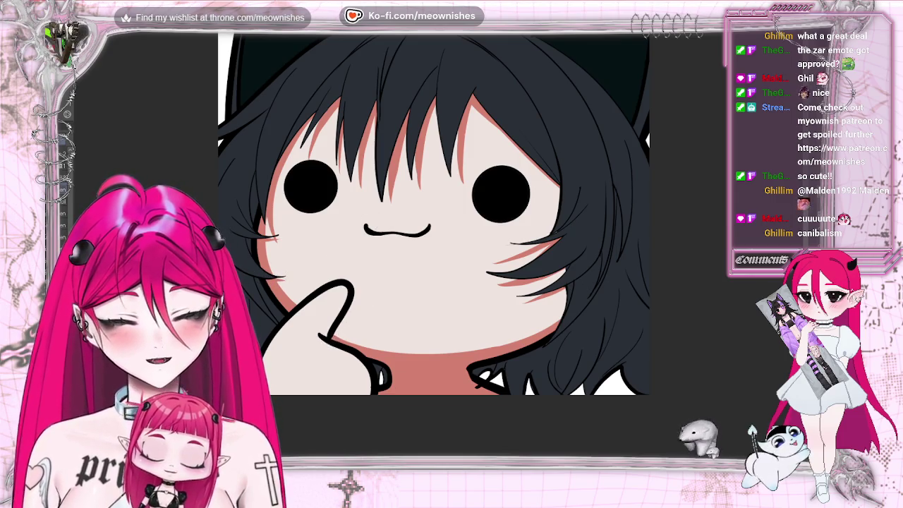
Brush a salmon shadow along the pointing finger's left edge and check the whole emote.
{"action": "mouse_move", "coordinate": [279, 363]}
{"action": "left_mouse_down"}
{"action": "mouse_move", "coordinate": [344, 288]}
{"action": "mouse_move", "coordinate": [327, 334]}
{"action": "mouse_move", "coordinate": [374, 385]}
{"action": "left_mouse_up"}
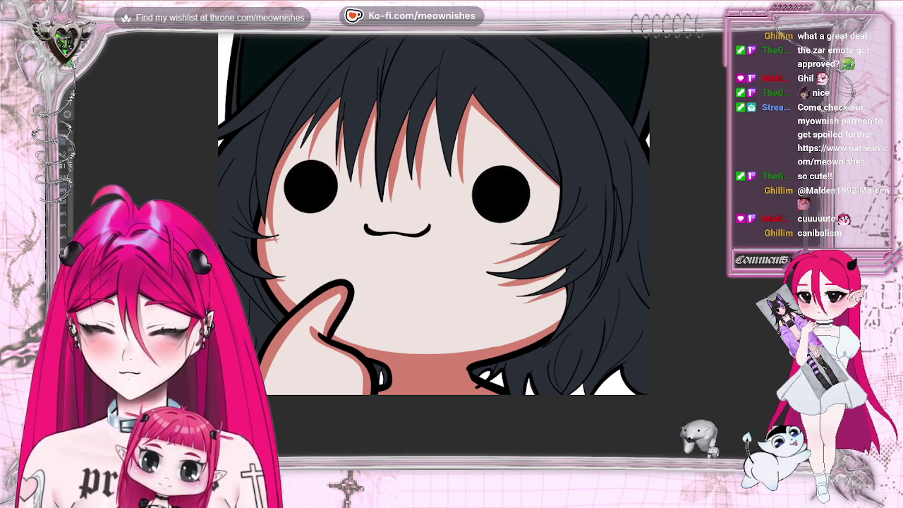
{"action": "key", "text": "ctrl+alt+0"}
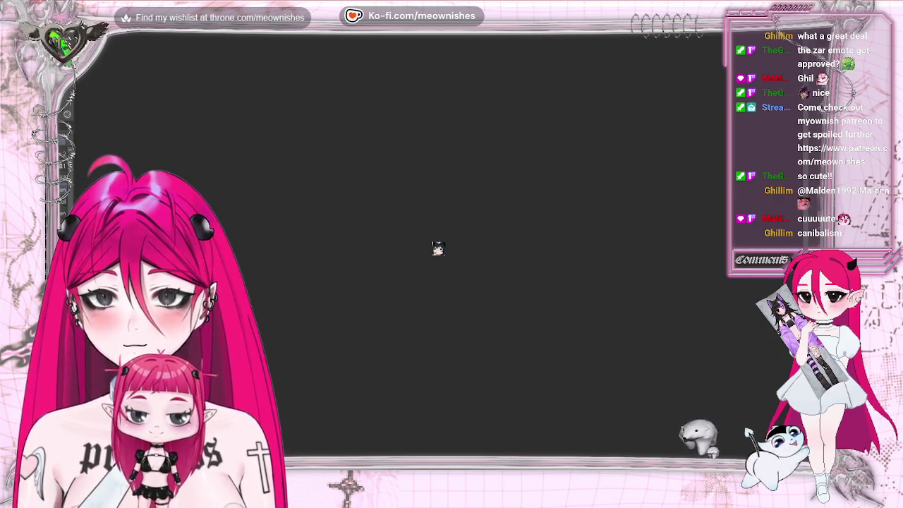
{"action": "scroll", "coordinate": [437, 247], "scroll_direction": "up", "scroll_amount": 2}
{"action": "scroll", "coordinate": [438, 247], "scroll_direction": "up", "scroll_amount": 5}
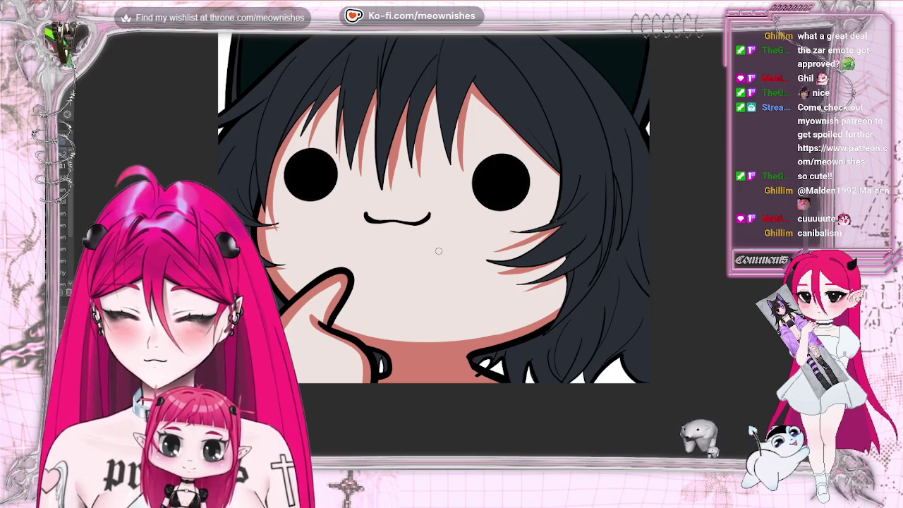
Redraw the right end of the cat-shaped mouth with the pen.
{"action": "mouse_move", "coordinate": [398, 222]}
{"action": "left_mouse_down"}
{"action": "mouse_move", "coordinate": [420, 225]}
{"action": "mouse_move", "coordinate": [431, 214]}
{"action": "left_mouse_up"}
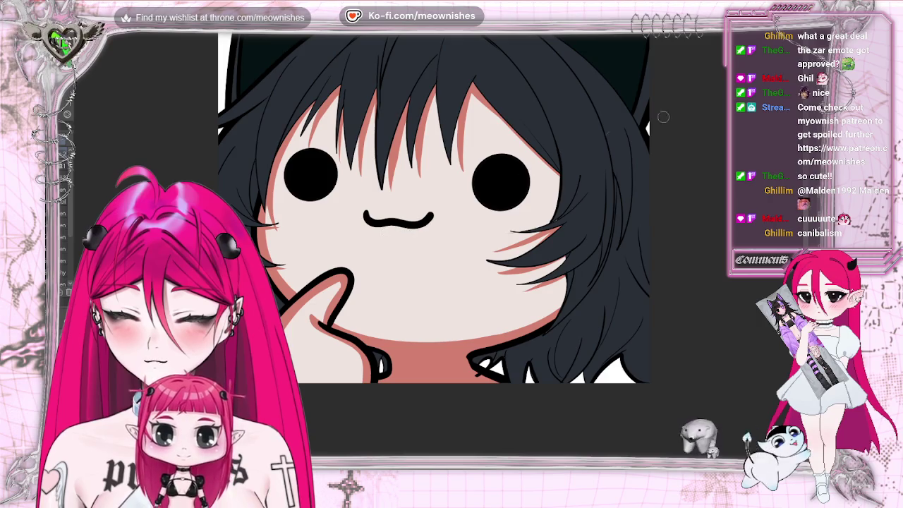
{"action": "scroll", "coordinate": [437, 247], "scroll_direction": "down", "scroll_amount": 3}
{"action": "scroll", "coordinate": [437, 247], "scroll_direction": "down", "scroll_amount": 5}
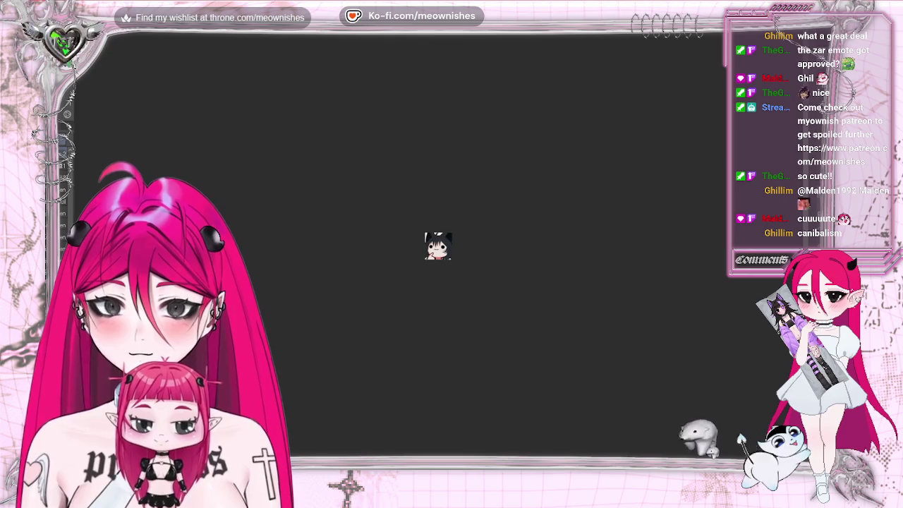
{"action": "scroll", "coordinate": [437, 247], "scroll_direction": "up", "scroll_amount": 5}
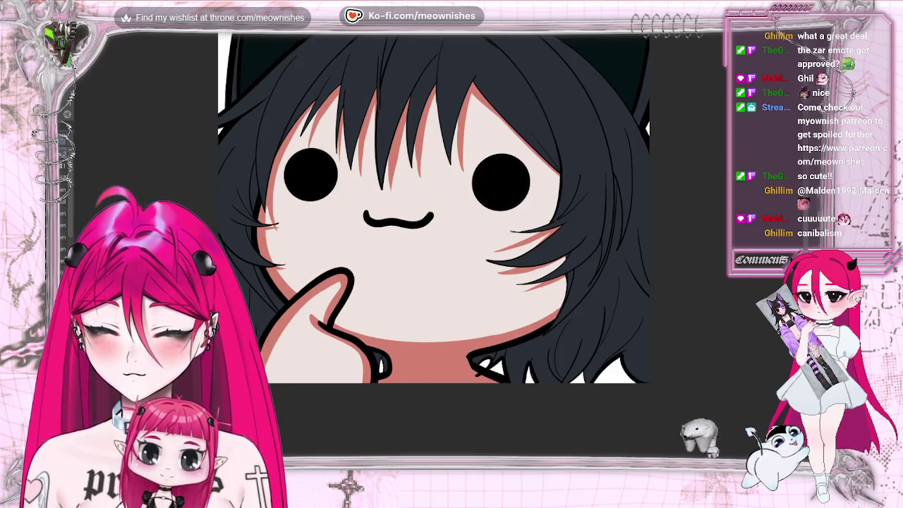
{"action": "scroll", "coordinate": [436, 208], "scroll_direction": "down", "scroll_amount": 1}
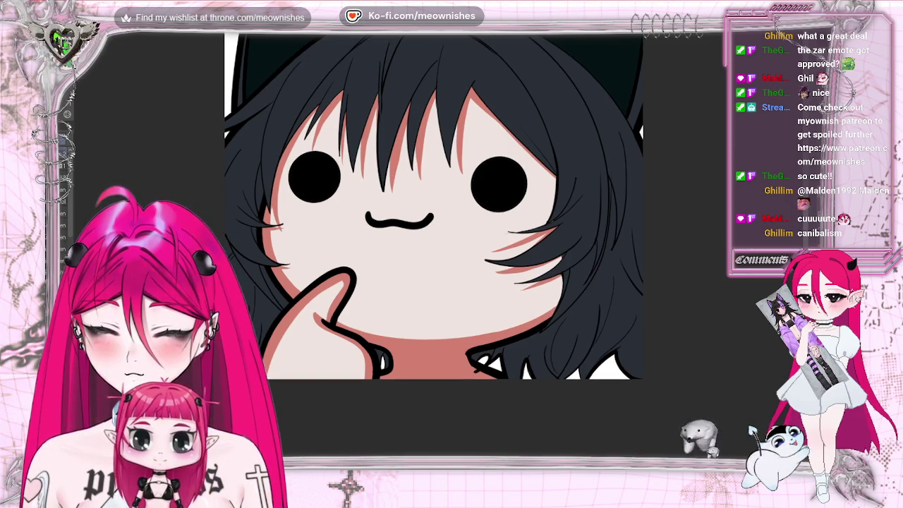
{"action": "scroll", "coordinate": [435, 208], "scroll_direction": "down", "scroll_amount": 1}
{"action": "scroll", "coordinate": [435, 208], "scroll_direction": "down", "scroll_amount": 1}
{"action": "scroll", "coordinate": [438, 251], "scroll_direction": "up", "scroll_amount": 2}
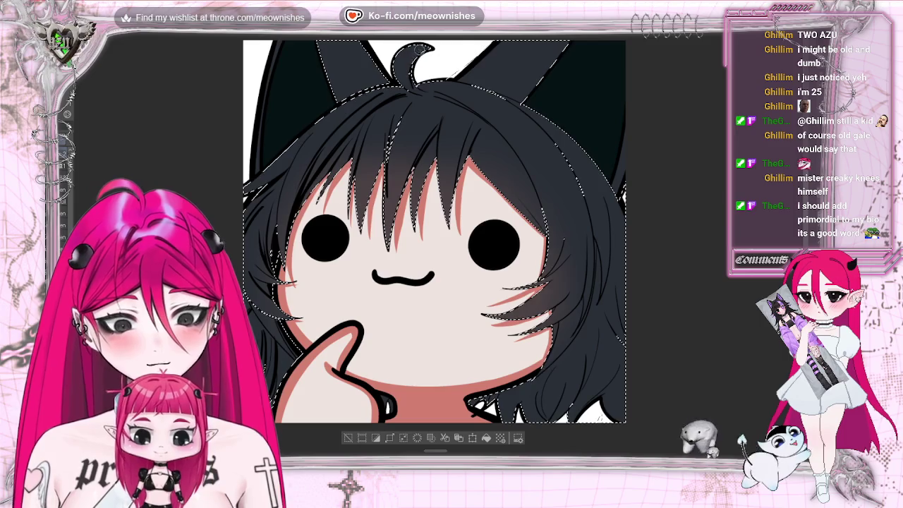
Shift the drawing right and ink a dark line along the top hair outline.
{"action": "left_click_drag", "start_coordinate": [376, 95], "coordinate": [432, 95]}
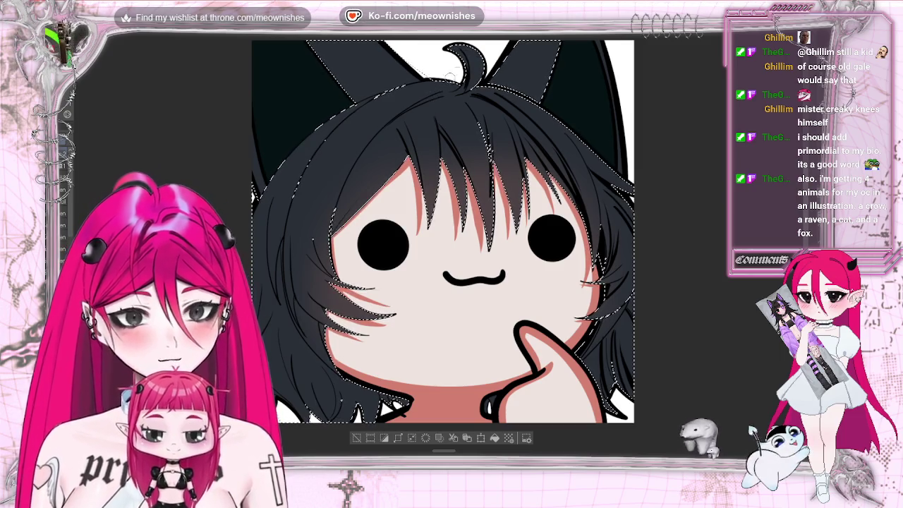
{"action": "left_click_drag", "start_coordinate": [440, 93], "coordinate": [397, 110]}
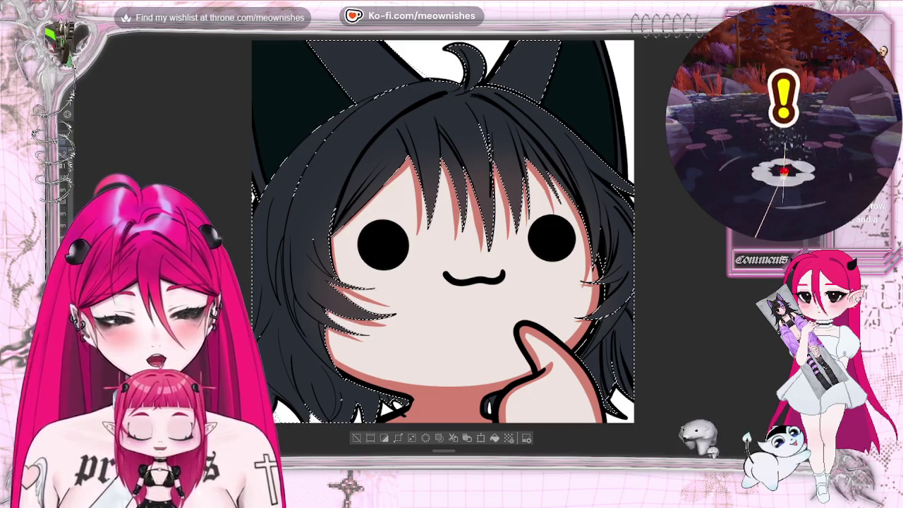
{"action": "scroll", "coordinate": [437, 233], "scroll_direction": "right", "scroll_amount": 3}
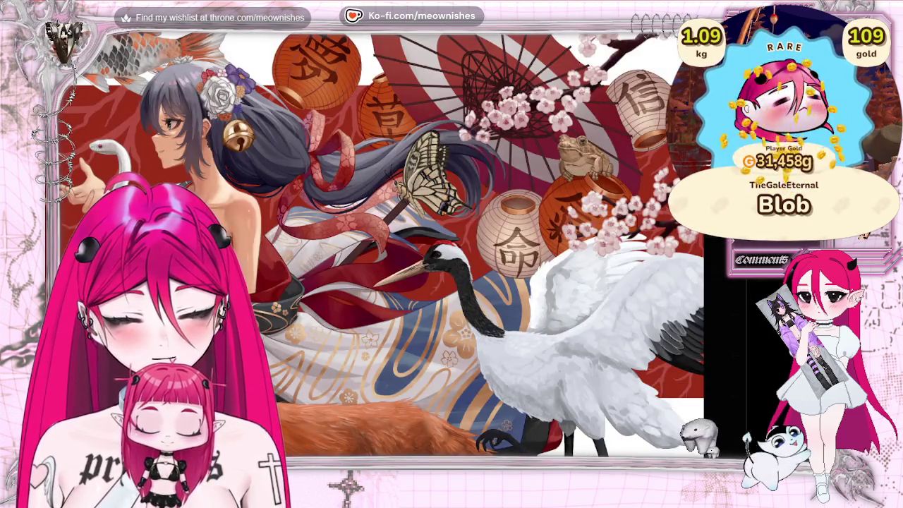
{"action": "key", "text": "Escape"}
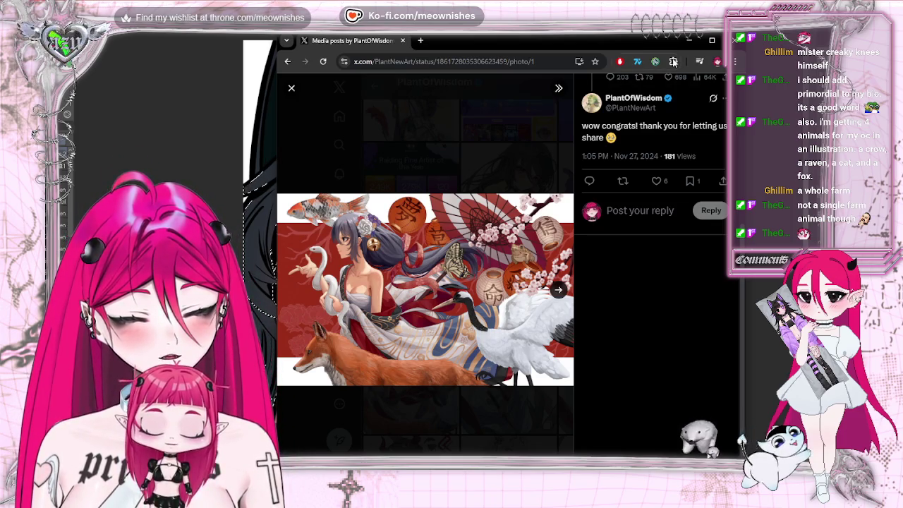
{"action": "left_click", "coordinate": [734, 40]}
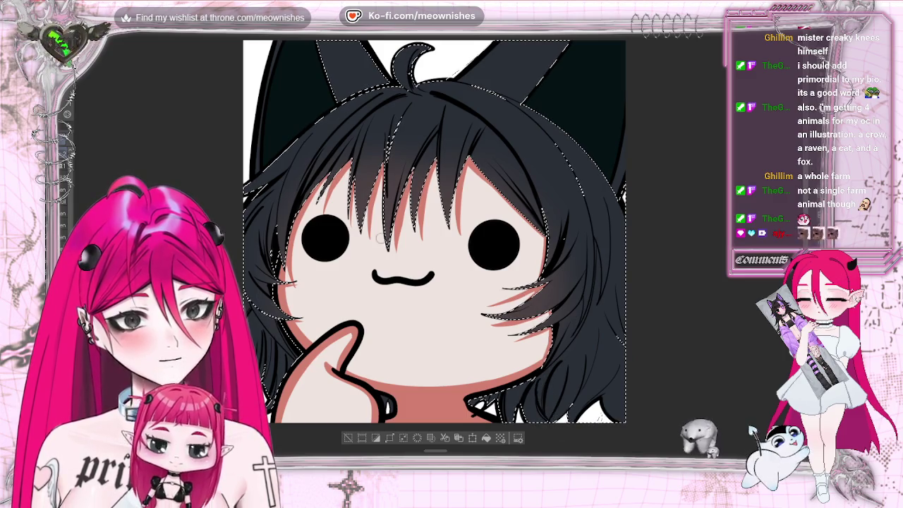
Scroll the canvas to bring the hair beside the face into view for shading.
{"action": "scroll", "coordinate": [399, 253], "scroll_direction": "down", "scroll_amount": 2}
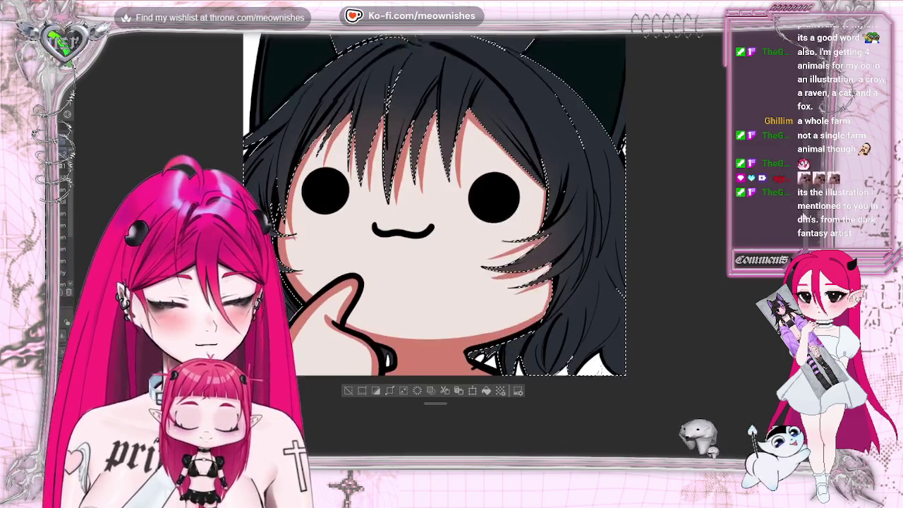
{"action": "scroll", "coordinate": [498, 325], "scroll_direction": "down", "scroll_amount": 1}
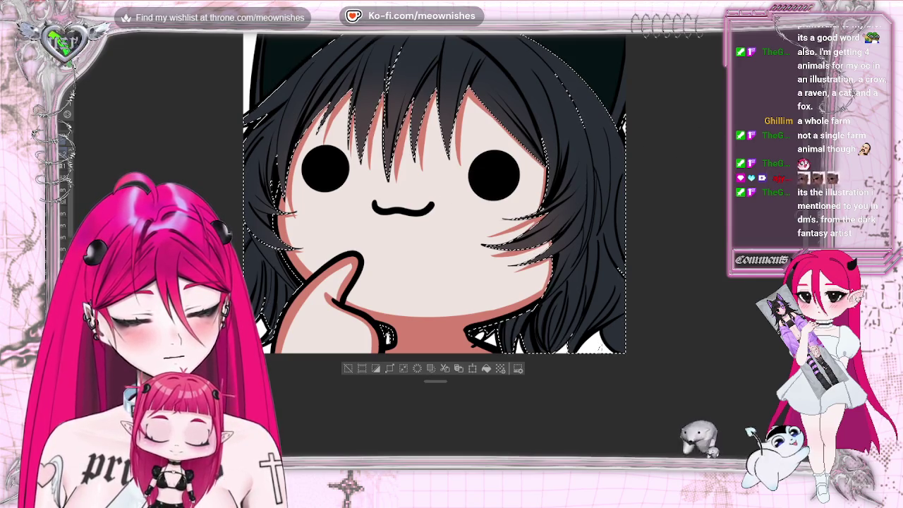
{"action": "scroll", "coordinate": [316, 270], "scroll_direction": "up", "scroll_amount": 2}
{"action": "scroll", "coordinate": [342, 196], "scroll_direction": "left", "scroll_amount": 2}
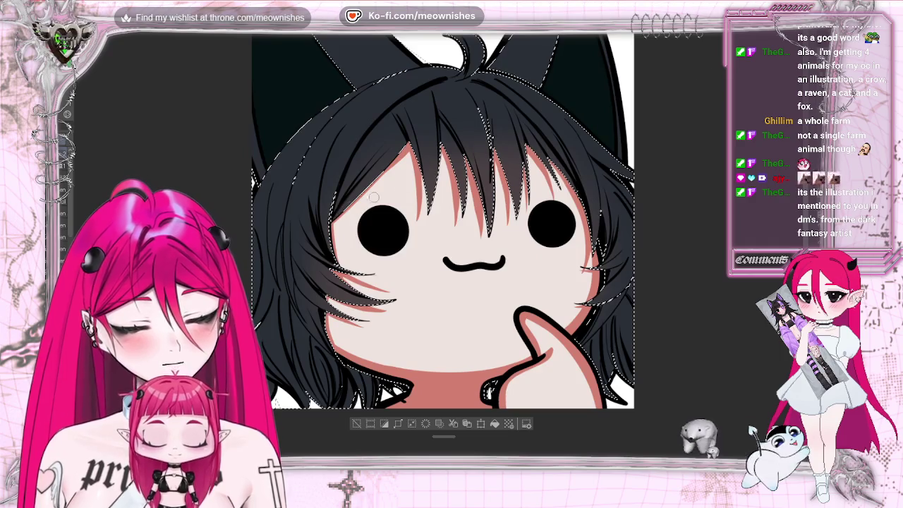